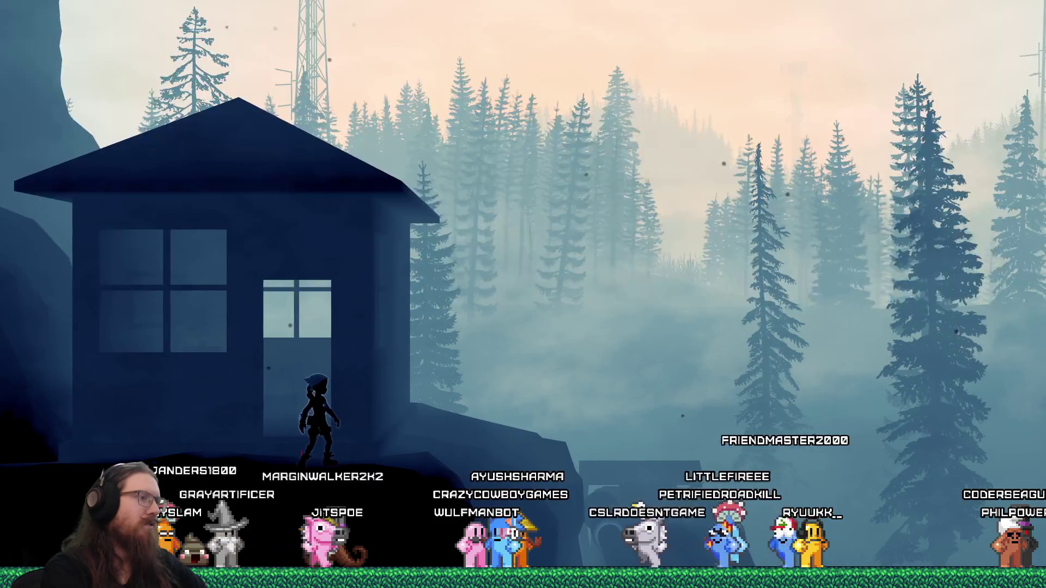
key("grave")
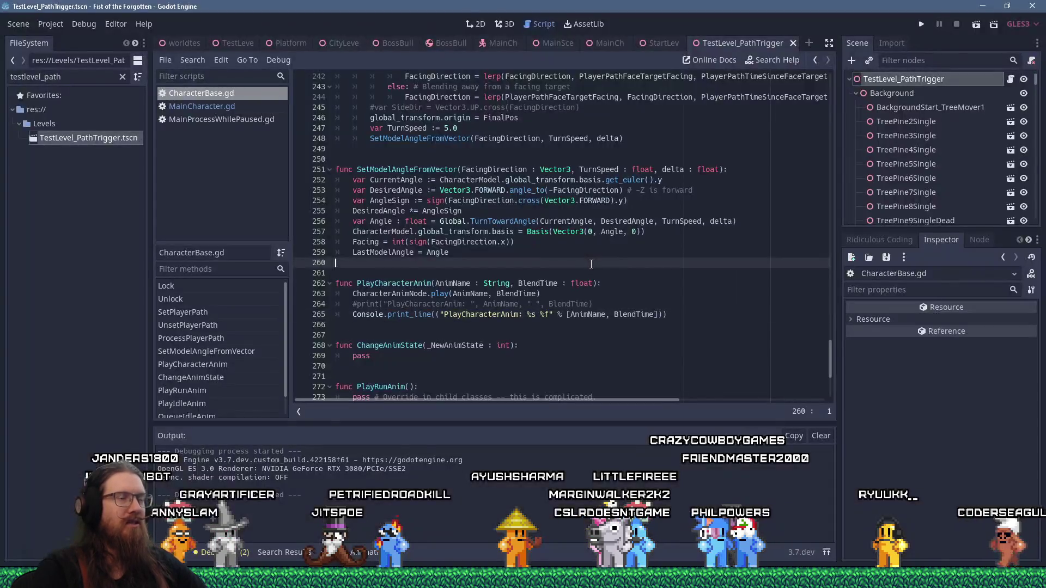
- Try a search for 'slopow', then open MainCharacter.gd and focus its code
key("ctrl+f")
type("slop")
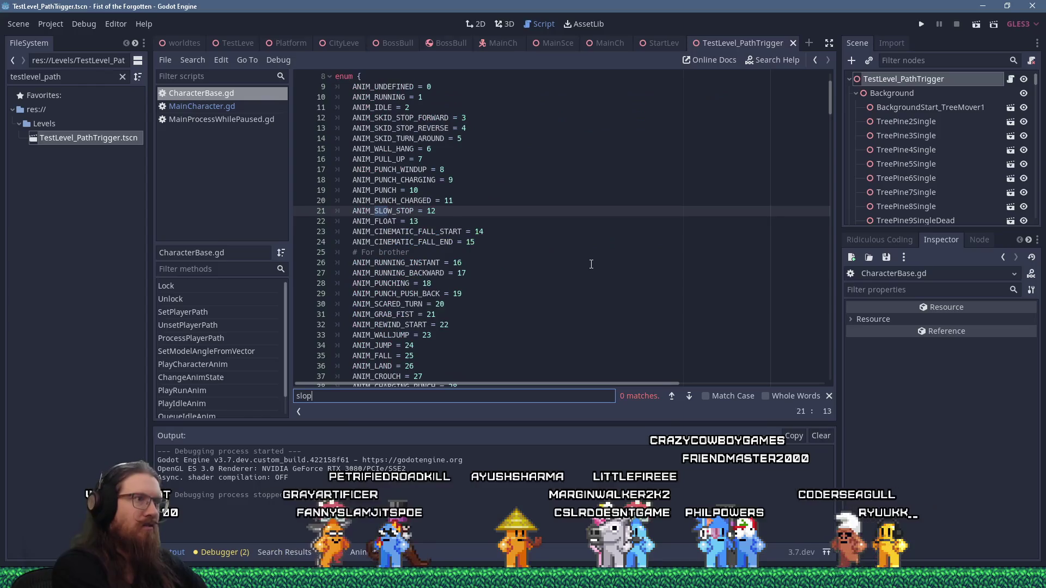
type("ow")
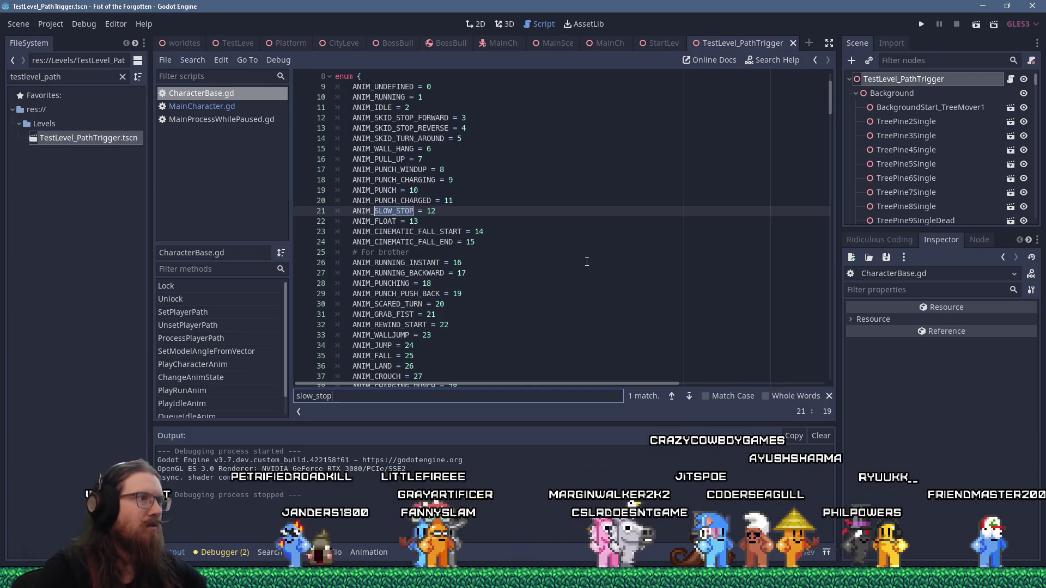
left_click(218, 107)
left_click(549, 150)
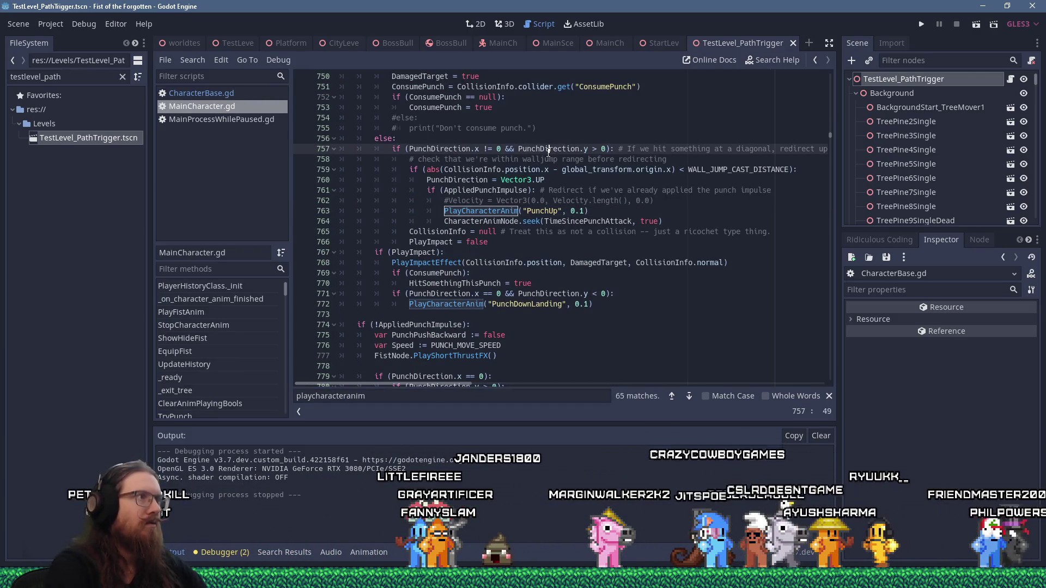
- Search MainCharacter.gd for 'slow_' and step through five SLOW_STOP matches
key("ctrl+f")
type("sslow")
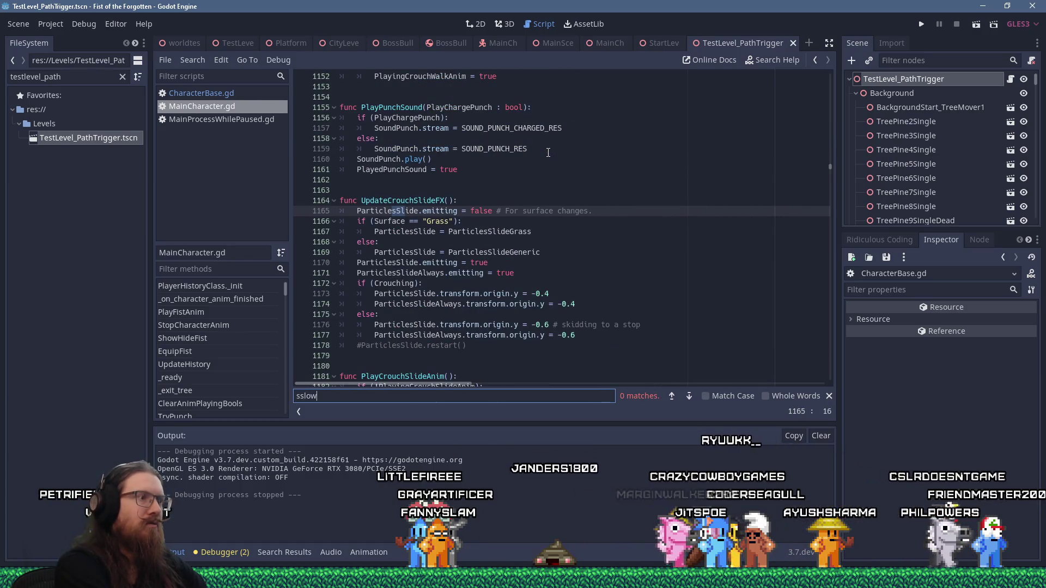
key("BackSpace")
key("BackSpace")
type("low_stop")
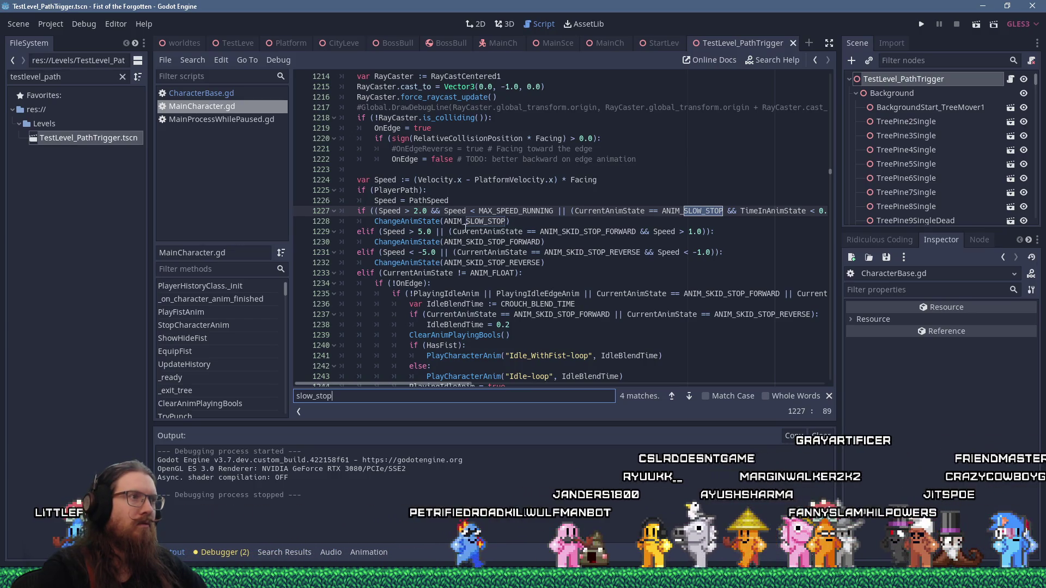
key("Return")
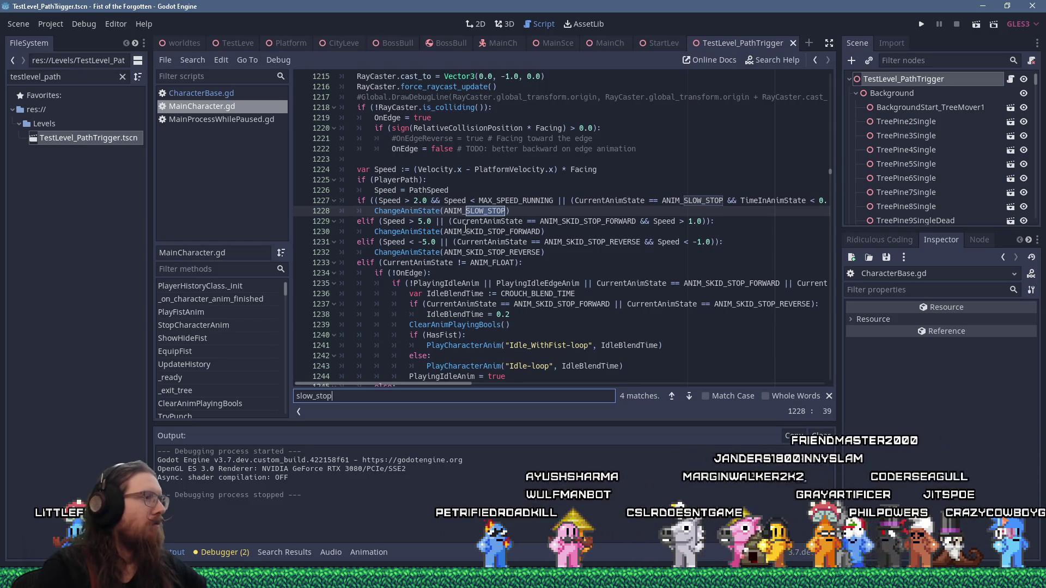
key("Return")
key("Return")
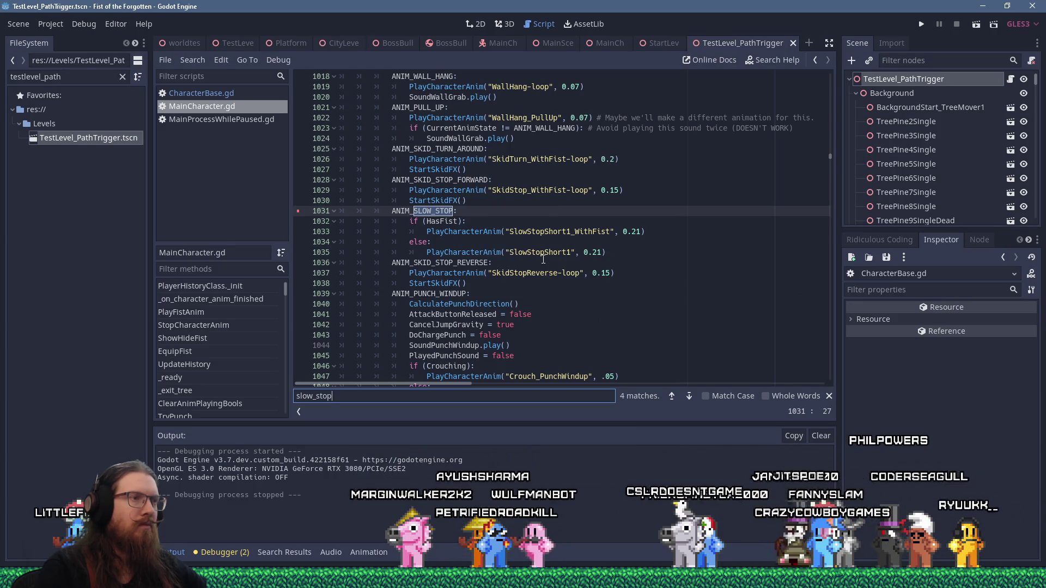
key("Return")
key("Return")
key("Return")
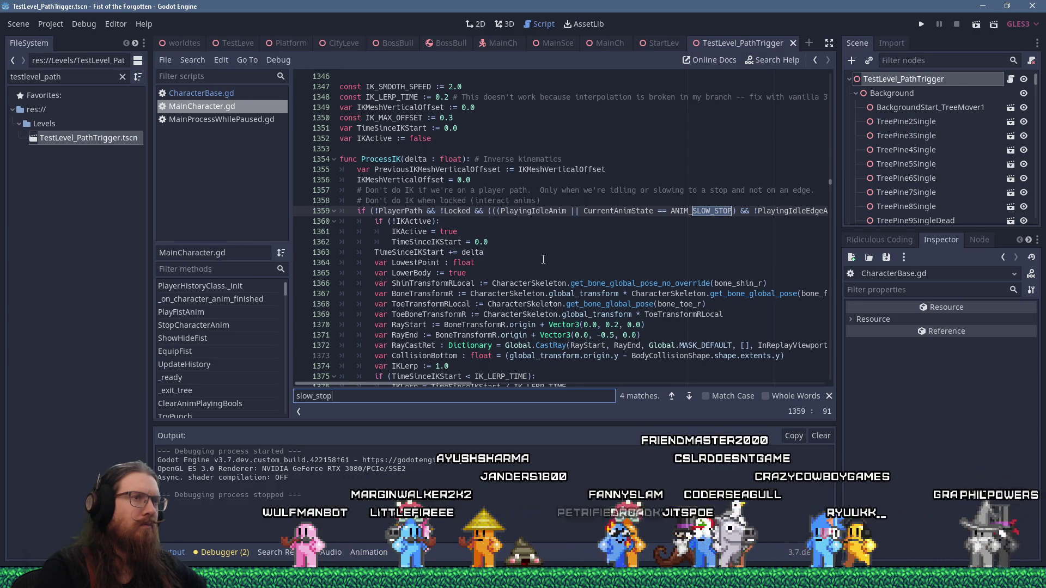
key("Return")
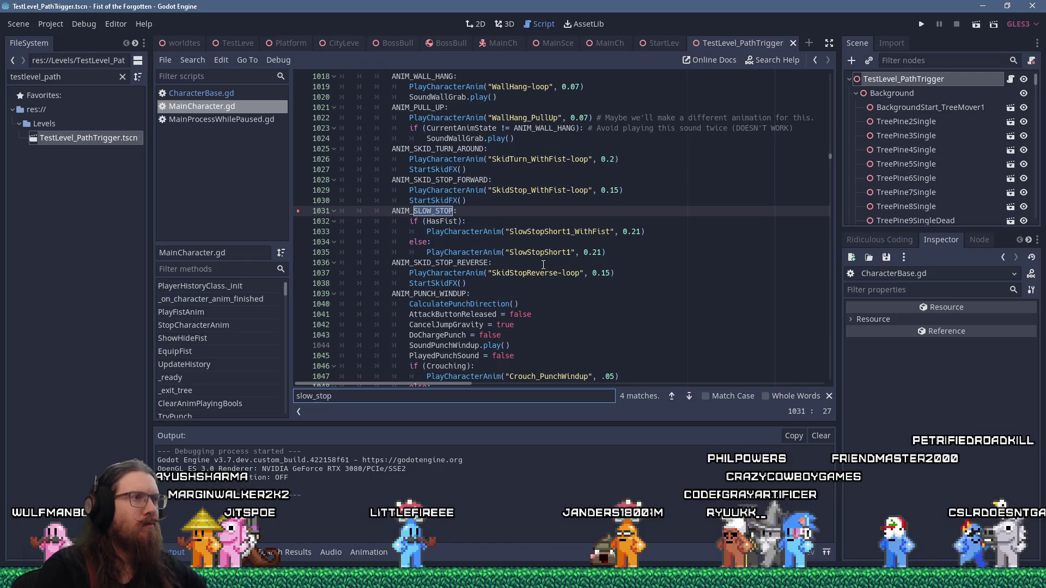
key("Return")
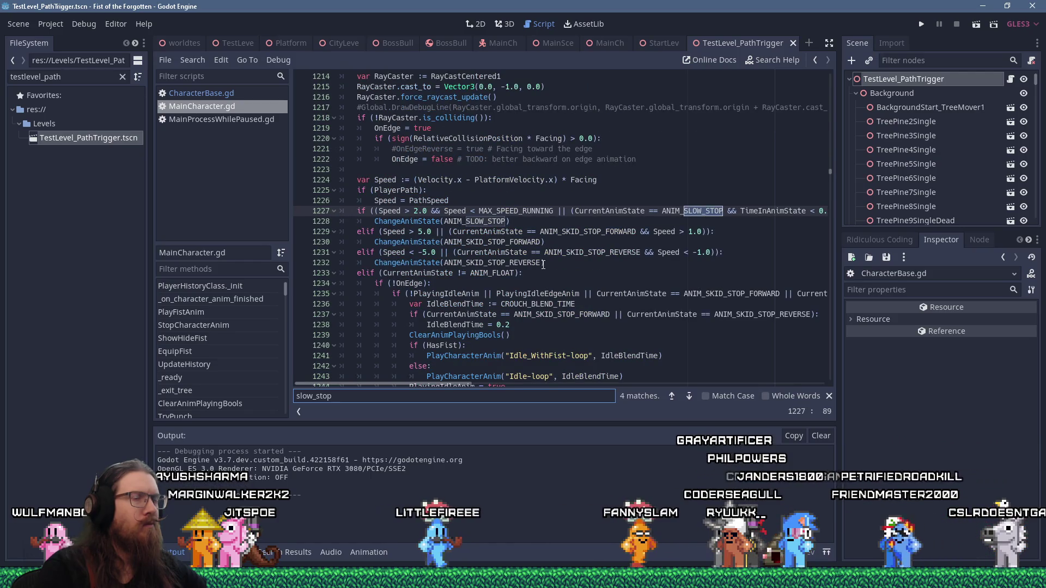
- Place the caret after 0.3 on line 1227 and switch to the MainCharacter scene
scroll(471, 383, "right", 2)
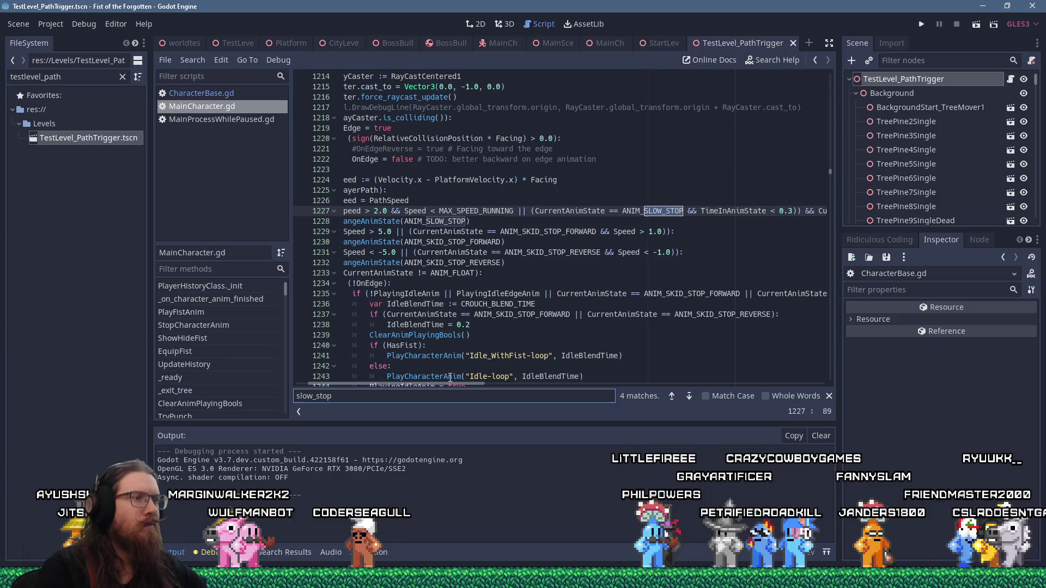
scroll(445, 383, "left", 2)
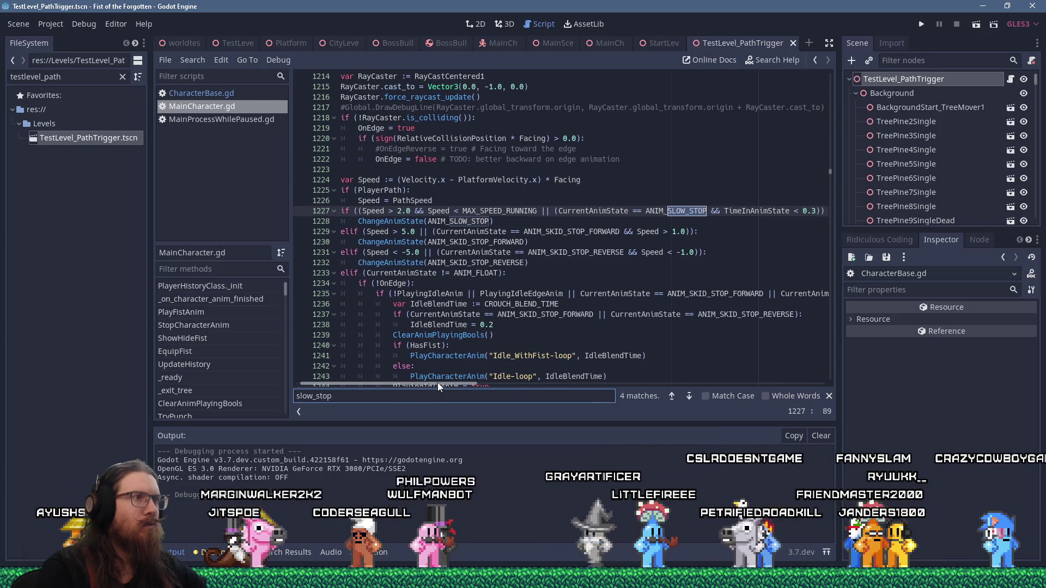
scroll(410, 359, "up", 4)
scroll(410, 360, "down", 3)
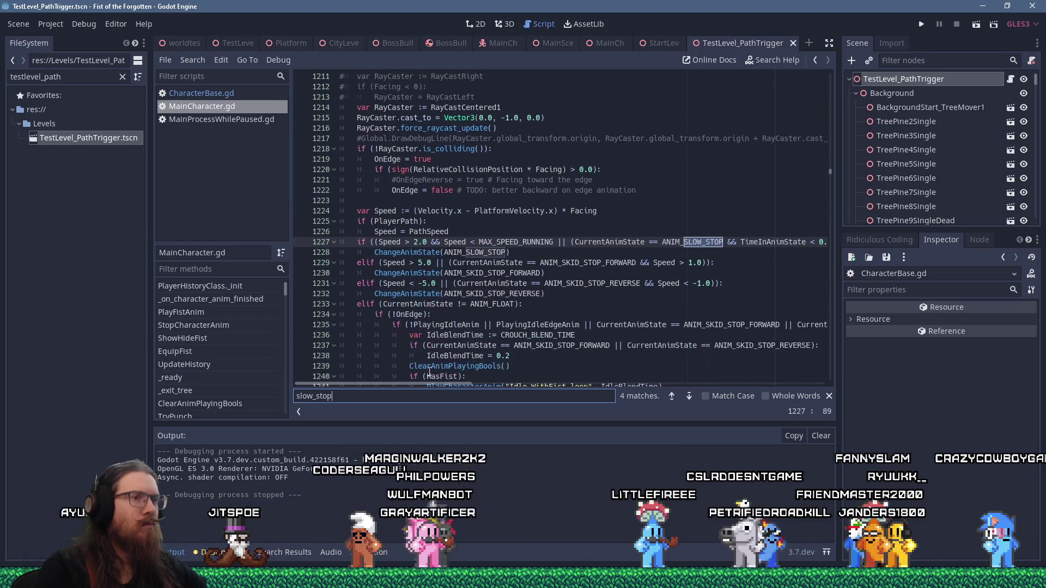
left_click_drag(426, 384, 476, 381)
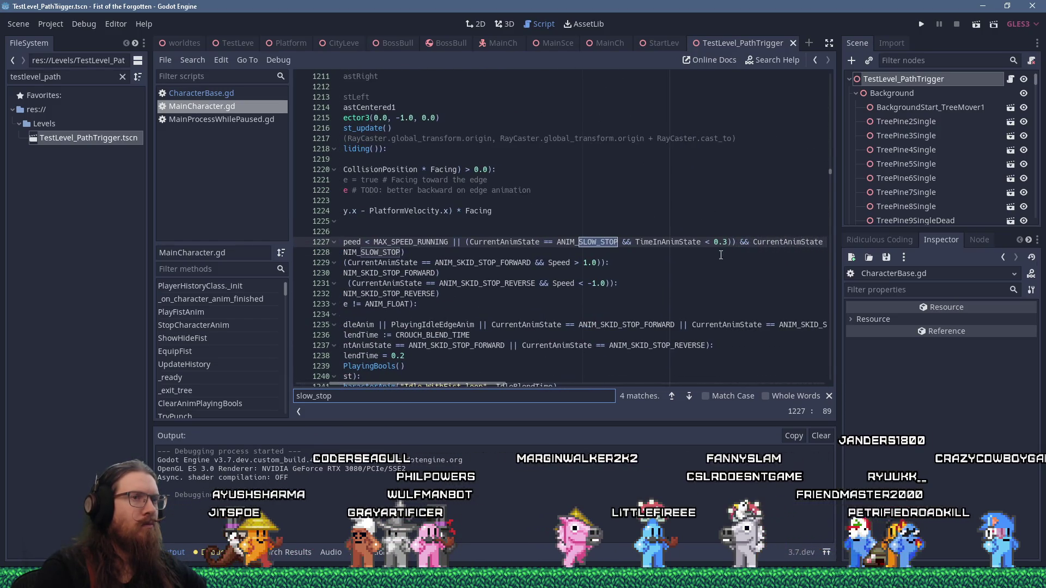
left_click(726, 242)
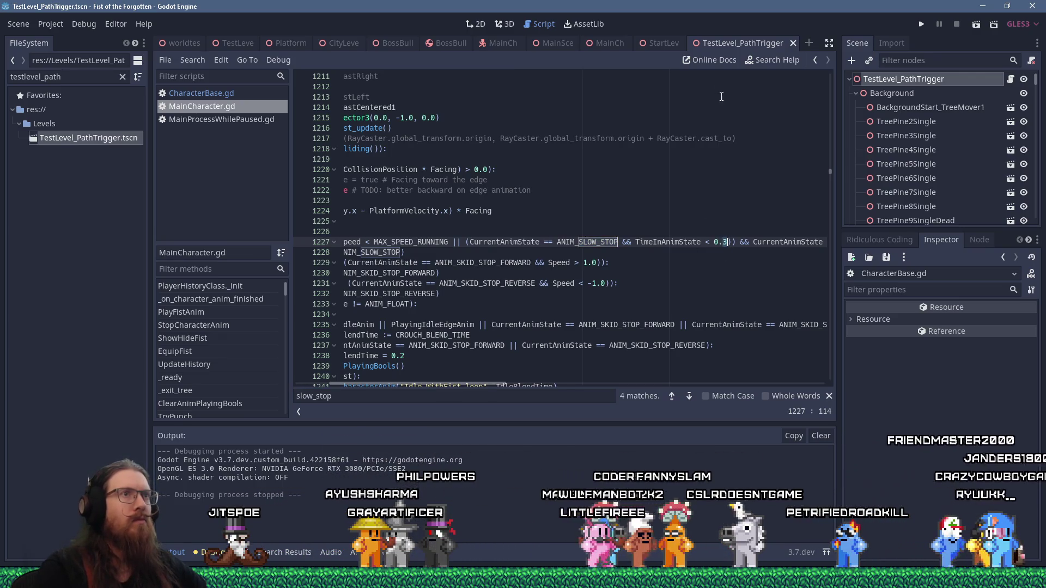
left_click(495, 44)
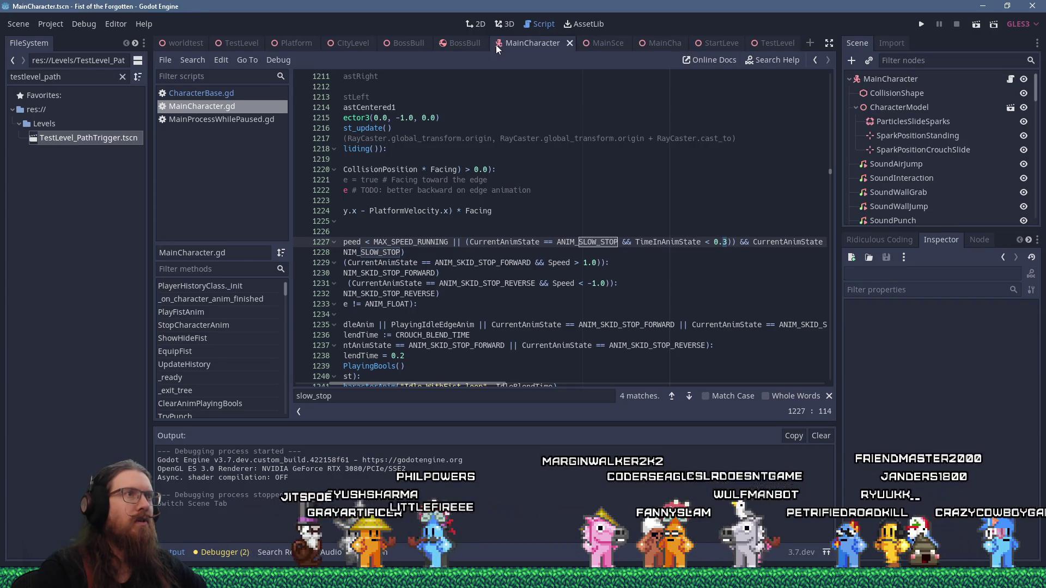
- Show MainCharacter in 3D and open the CharacterModel scene for editing
mouse_move(579, 43)
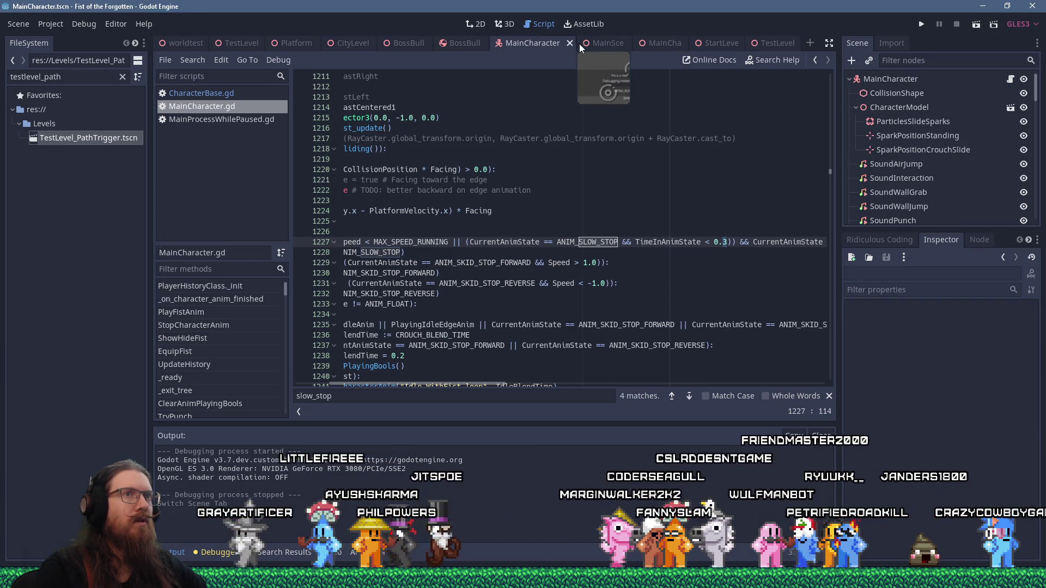
left_click(504, 25)
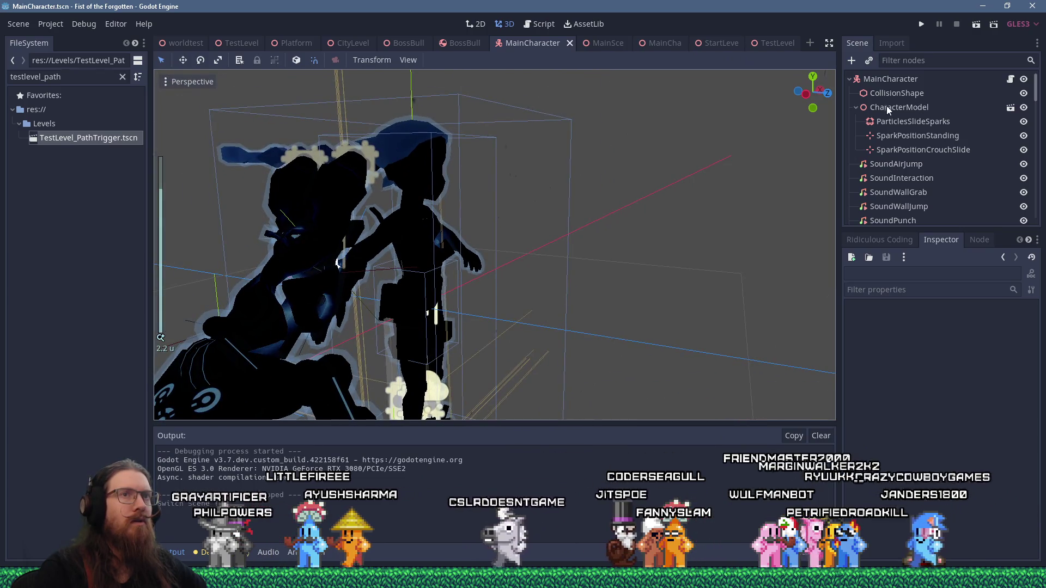
left_click(886, 107)
left_click(1009, 108)
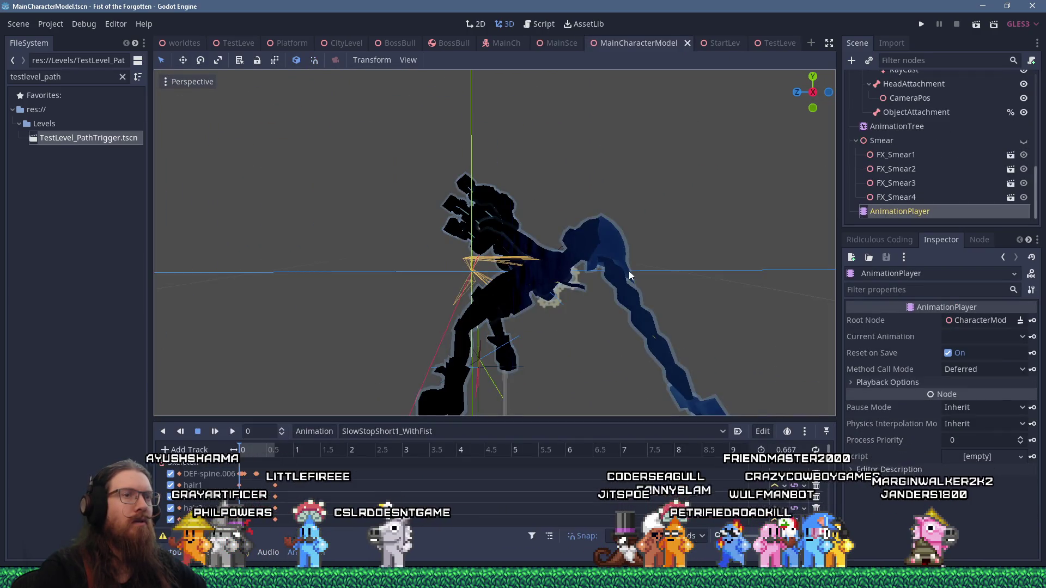
- Scrub the slow-stop animation between 0.1 and 0.5 seconds, then return to MainCharacter.gd
left_click_drag(240, 449, 274, 449)
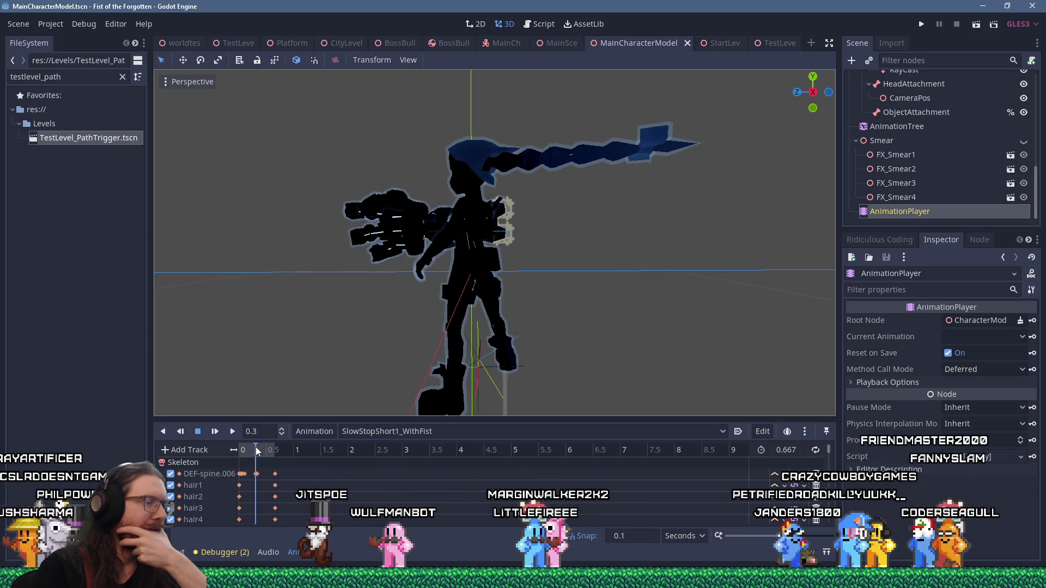
left_click_drag(256, 447, 263, 447)
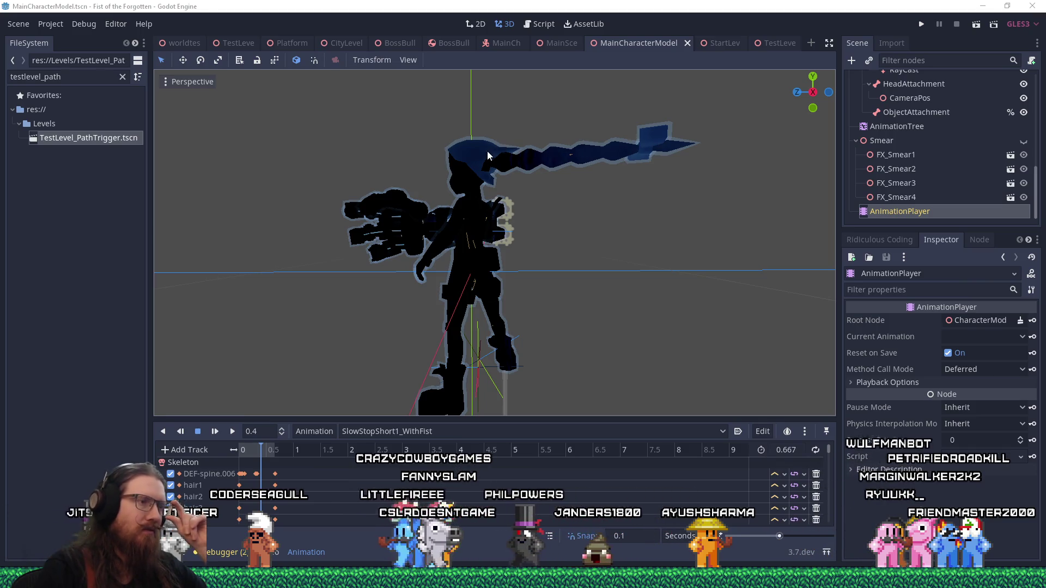
left_click(247, 450)
left_click(250, 449)
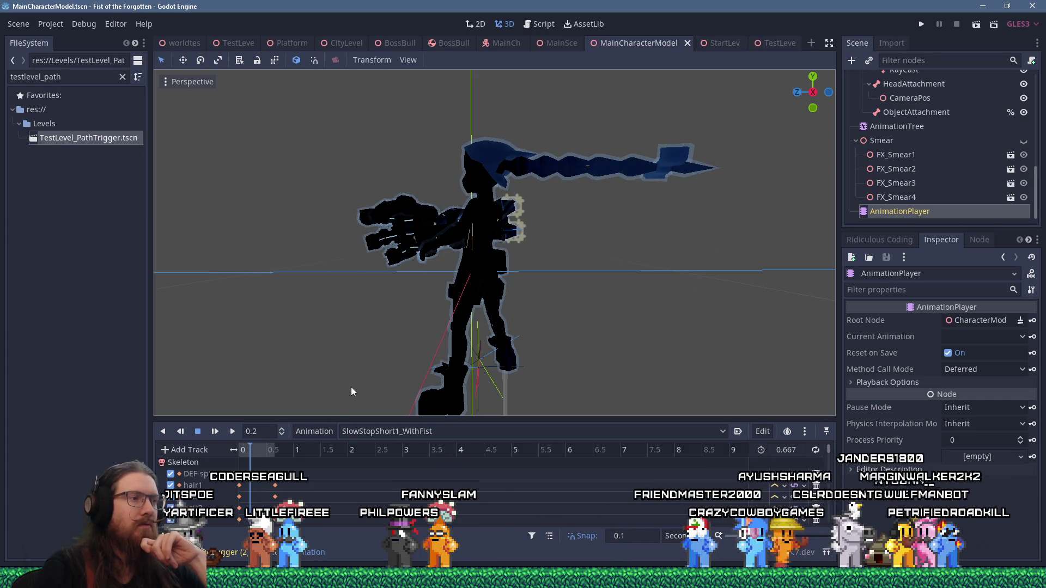
left_click(244, 450)
left_click_drag(243, 451, 258, 452)
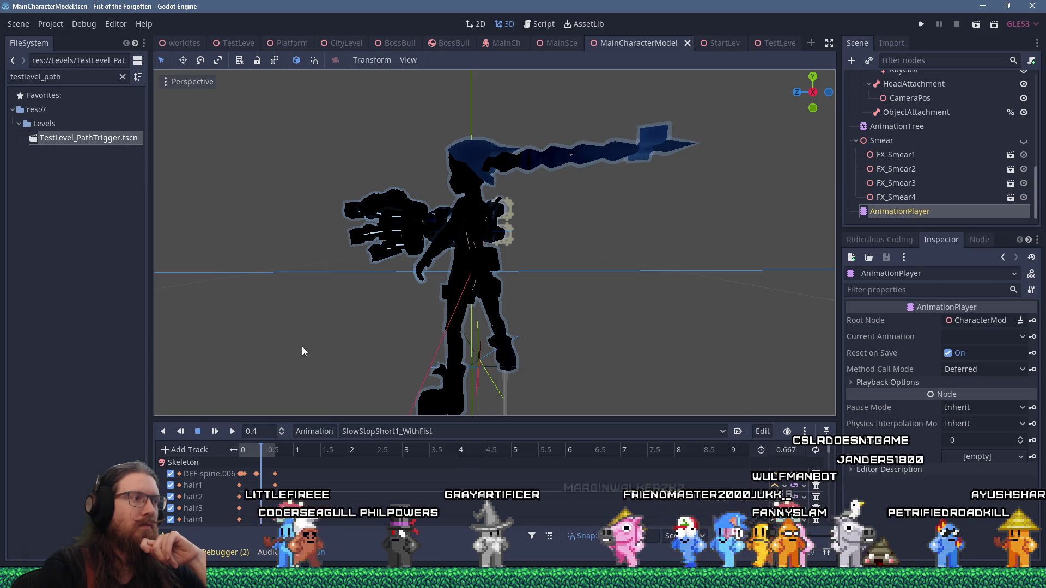
mouse_move(266, 455)
left_mouse_down()
mouse_move(244, 450)
mouse_move(254, 444)
left_mouse_up()
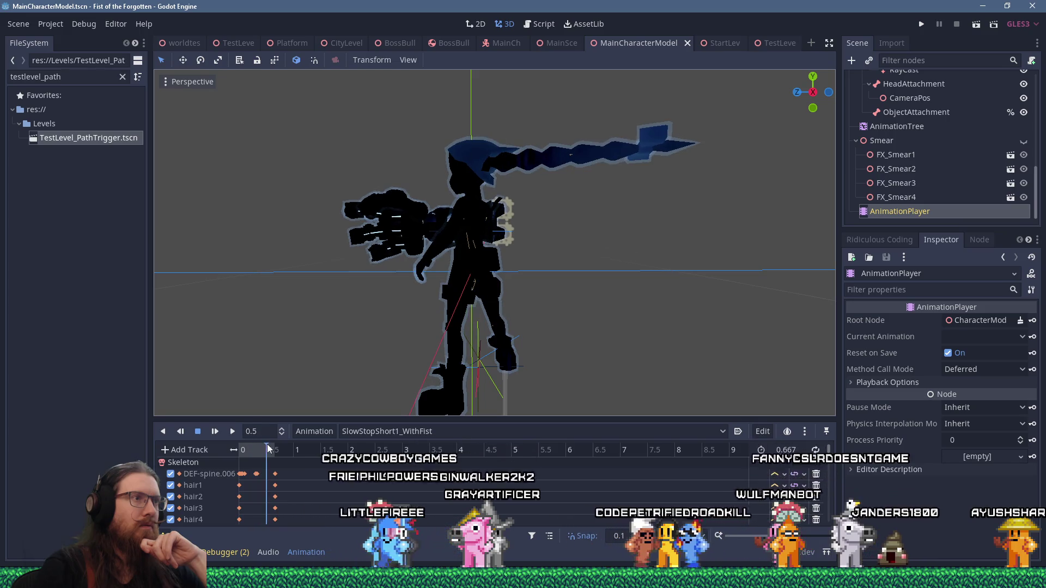
left_click(262, 451)
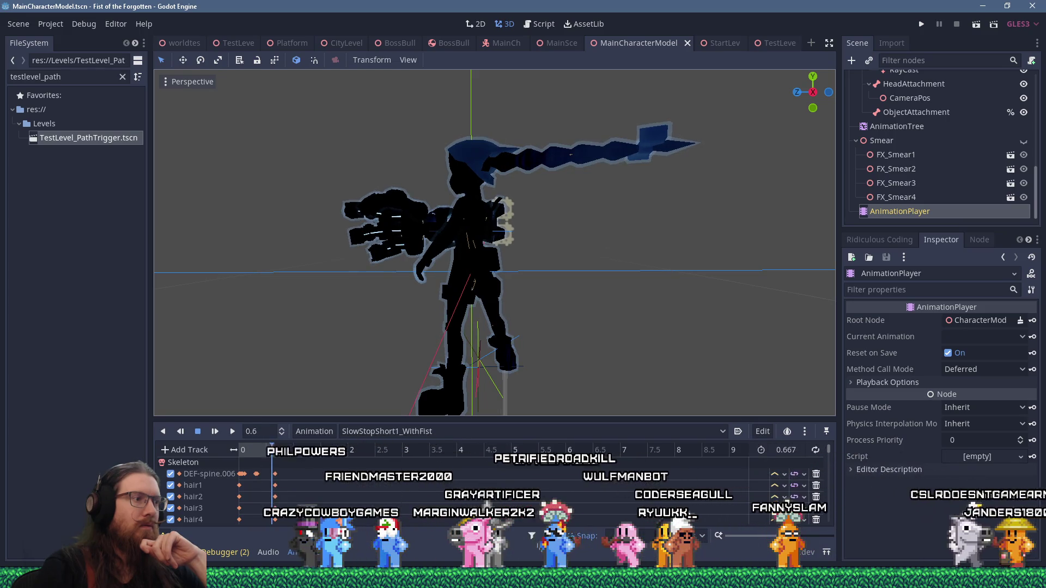
left_click(250, 451)
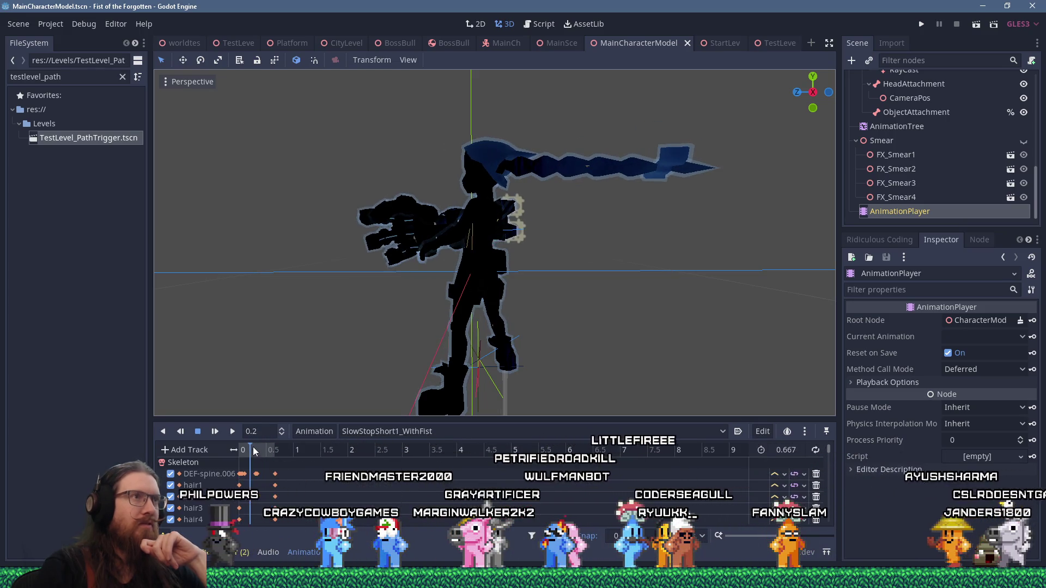
left_click(542, 24)
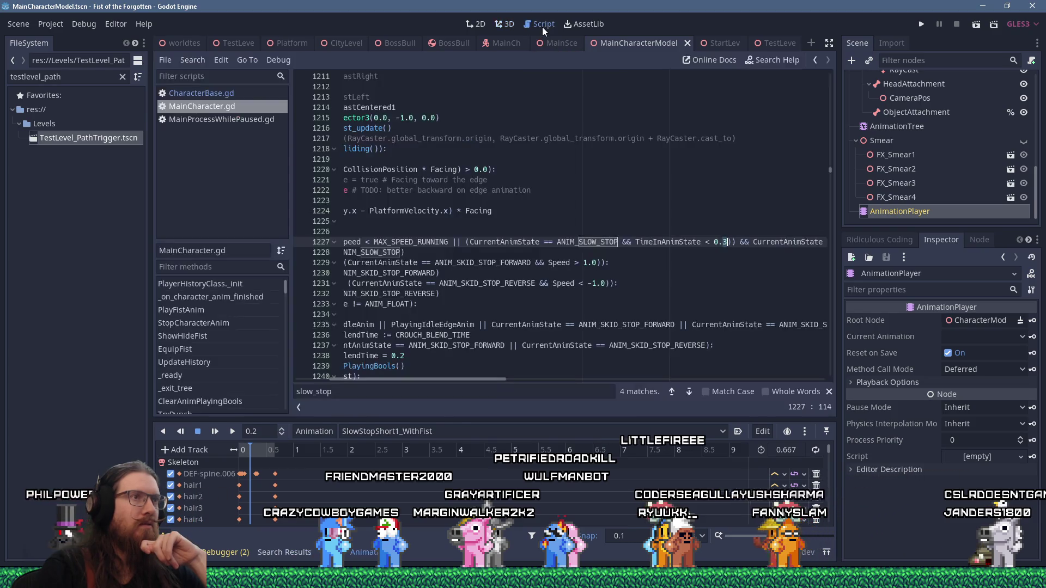
- Change the line 1227 threshold from 0.3 to 0.21 and run the game with F5
left_click(716, 241)
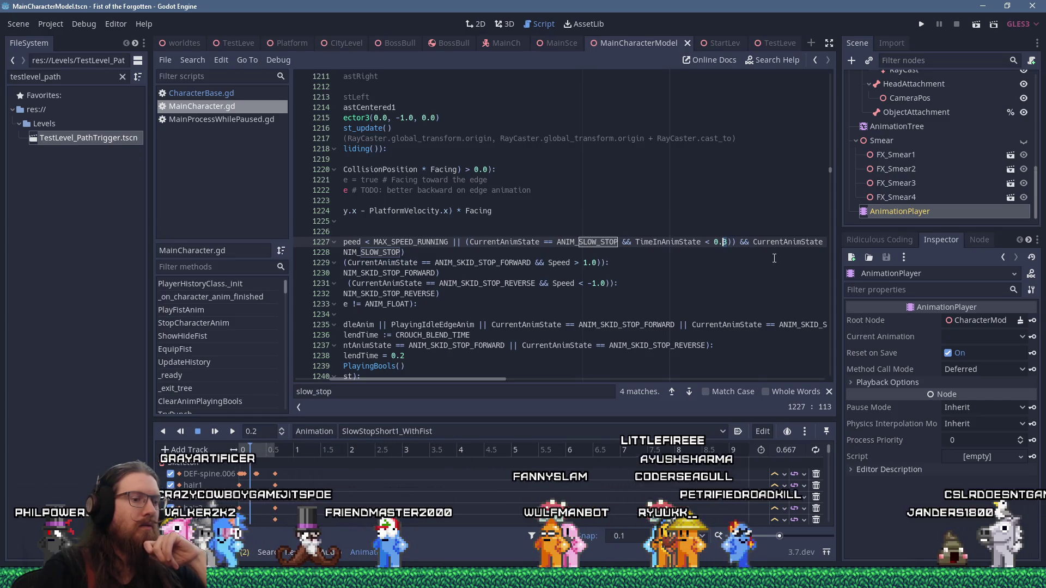
type("21")
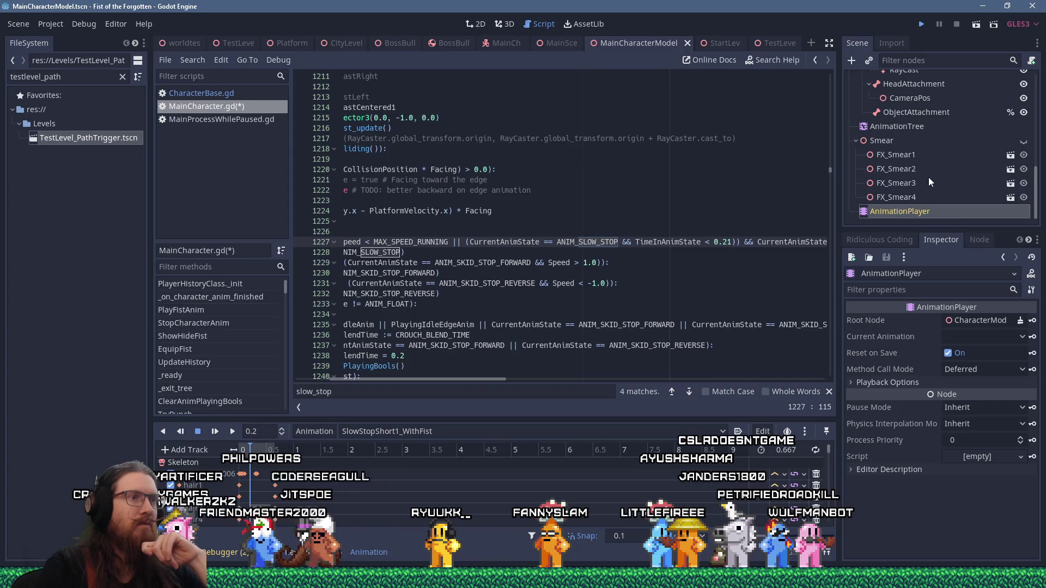
key("F5")
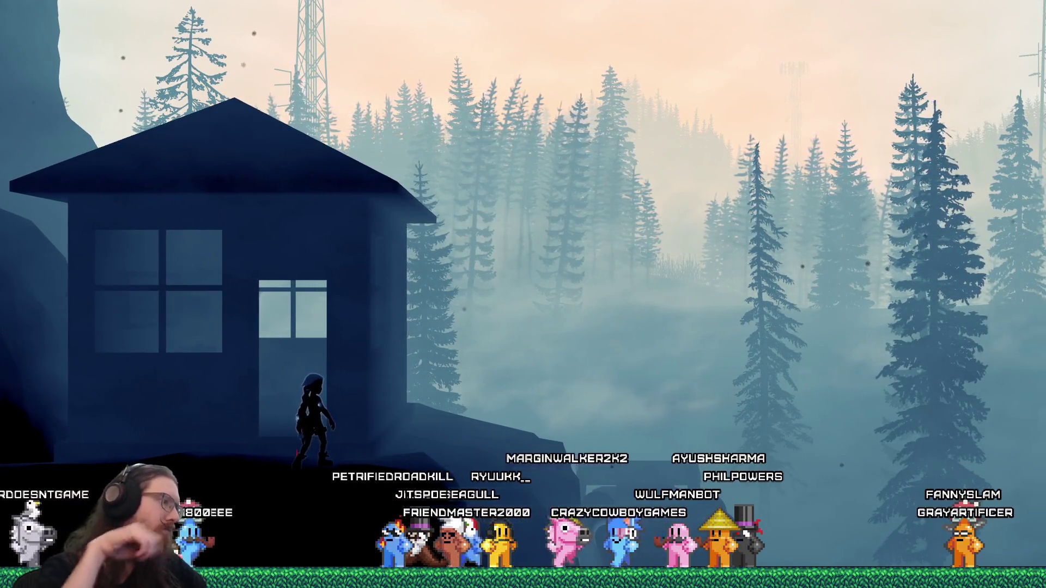
- Quit the game from the developer console and switch to VirtualDub
key("grave")
type("quit")
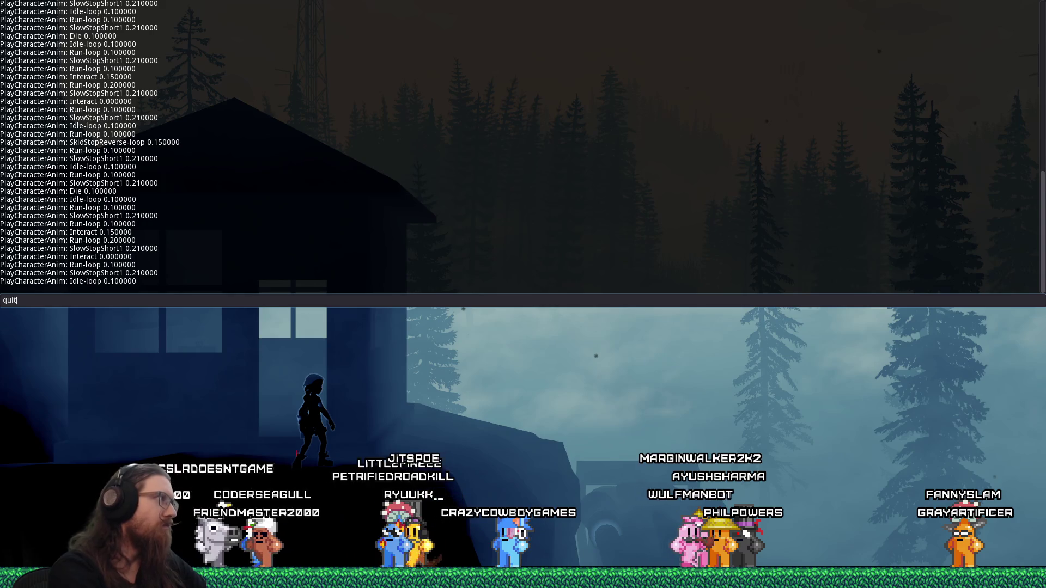
key("Return")
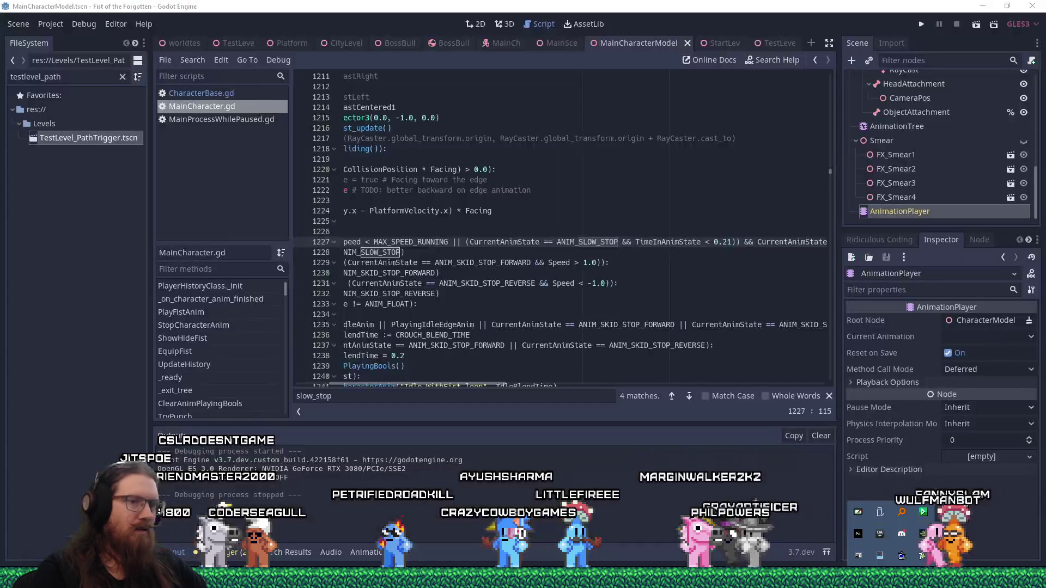
key("alt+Tab")
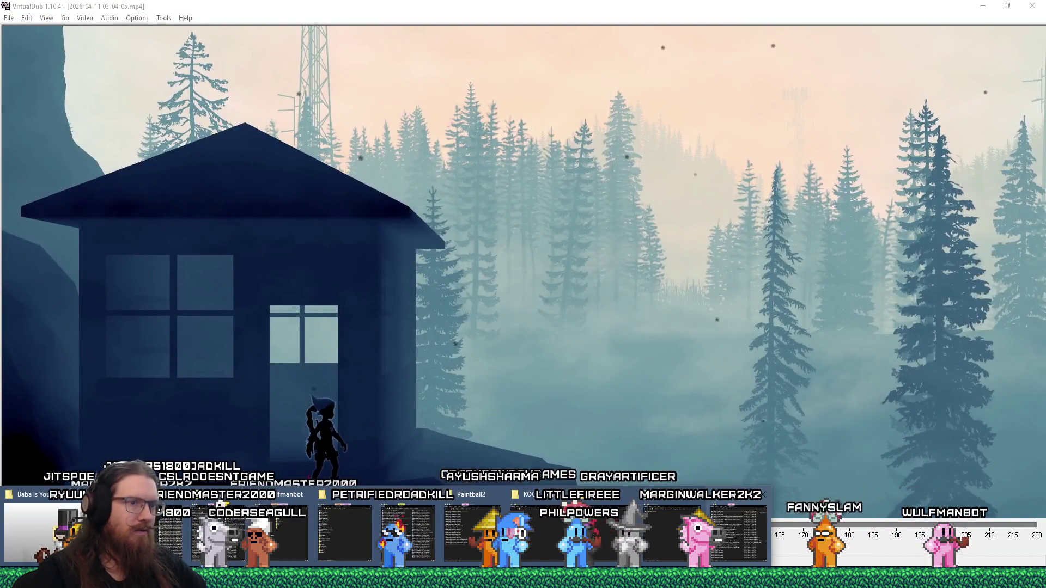
left_click(686, 512)
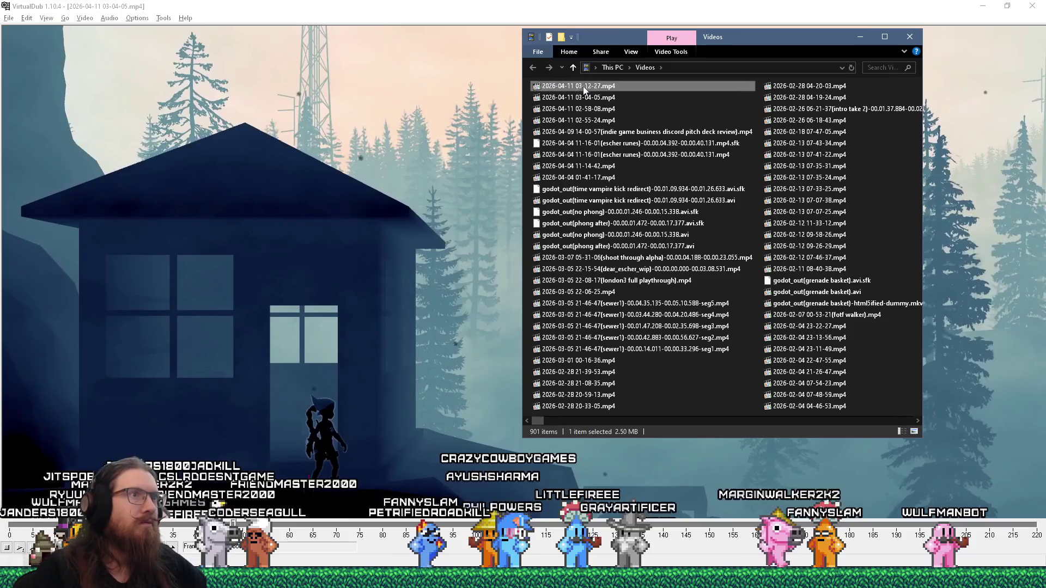
left_click_drag(583, 86, 377, 203)
left_click_drag(19, 528, 442, 523)
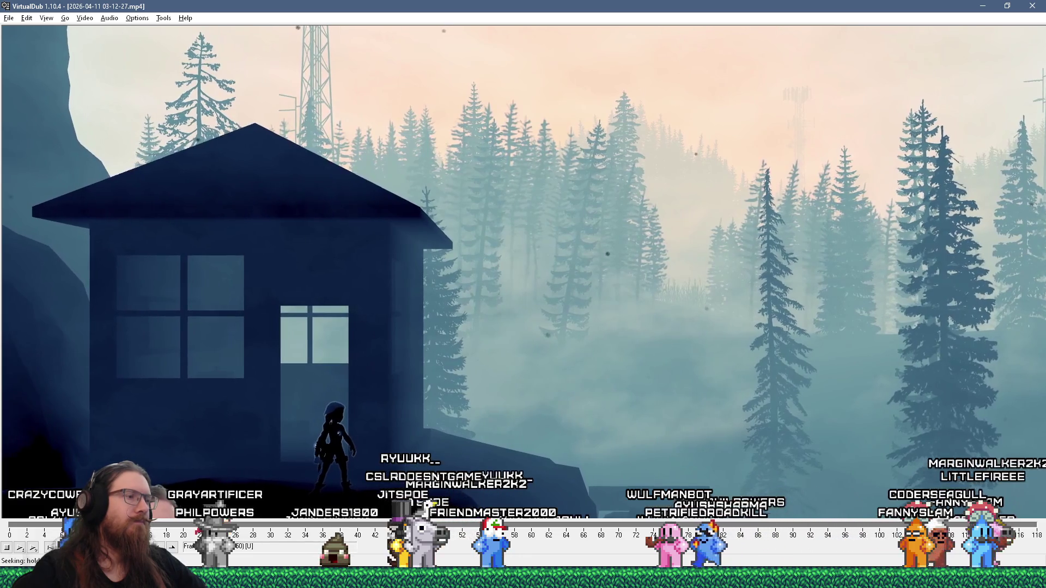
mouse_move(442, 522)
left_mouse_down()
mouse_move(278, 527)
mouse_move(232, 542)
mouse_move(436, 544)
mouse_move(244, 545)
mouse_move(400, 559)
mouse_move(495, 548)
mouse_move(403, 540)
mouse_move(531, 539)
left_mouse_up()
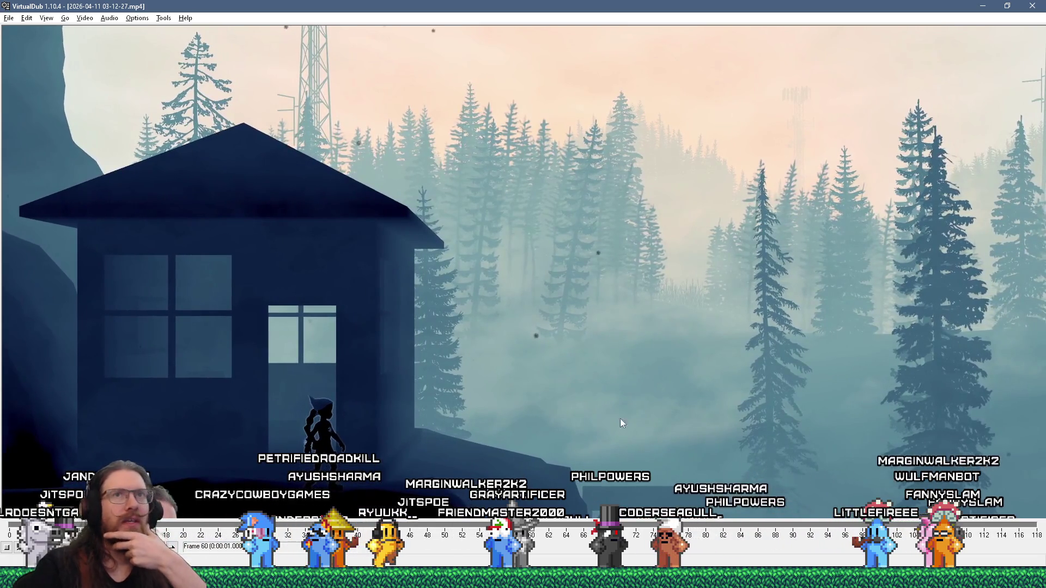
- Close VirtualDub and put the Godot caret in the skid-stop condition code
left_click(1029, 6)
left_click(483, 225)
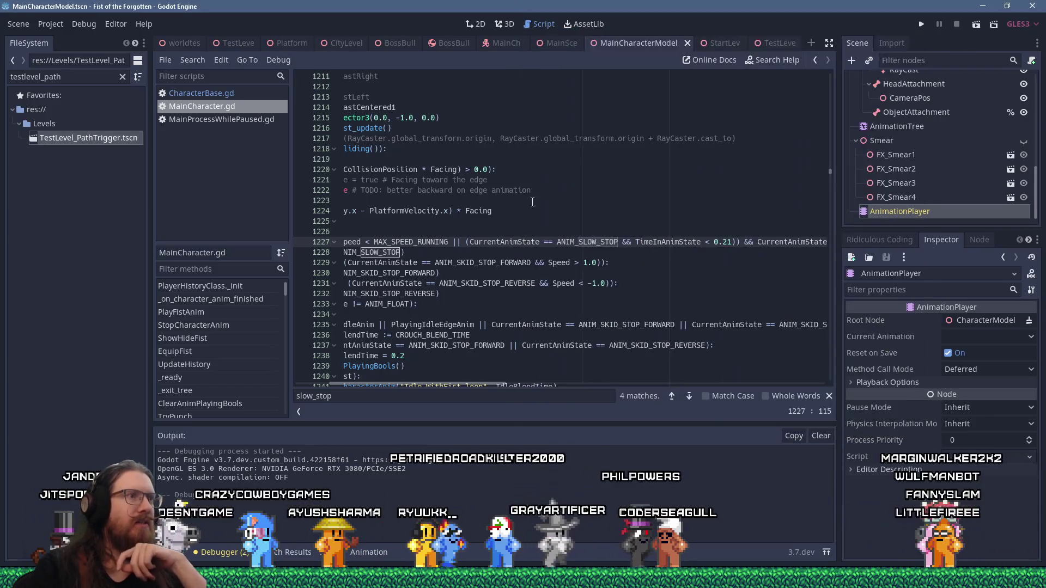
scroll(487, 382, "left", 3)
left_click(488, 283)
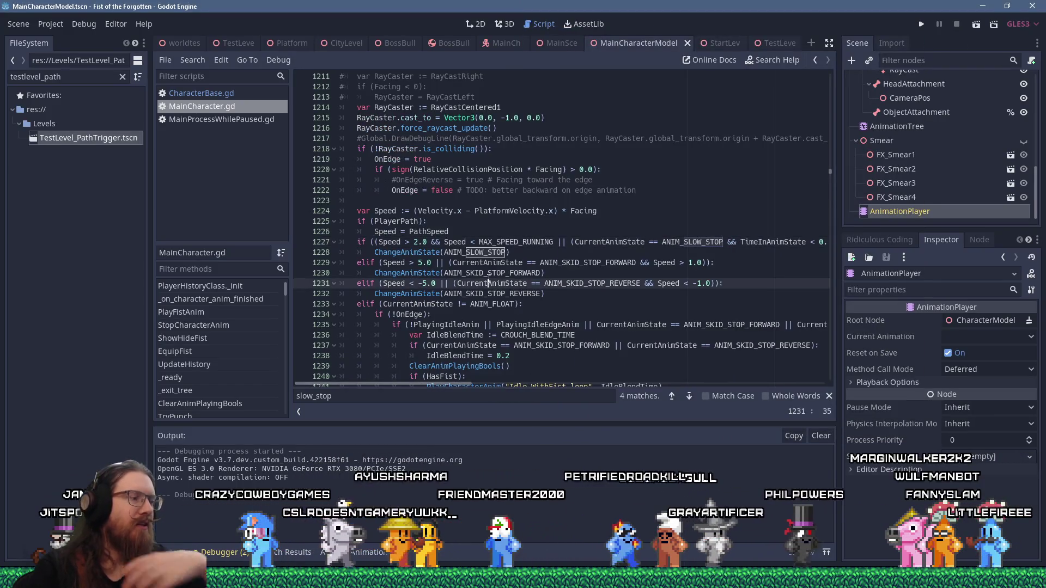
- Search MainCharacter.gd for 'IK' and scroll through the results
key("ctrl+f")
type("IK")
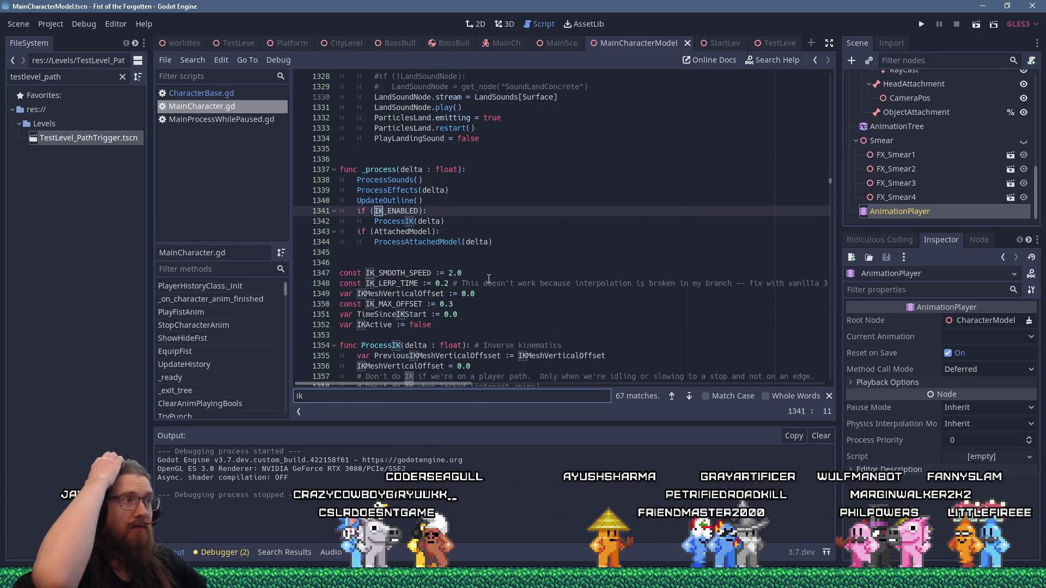
scroll(538, 243, "down", 2)
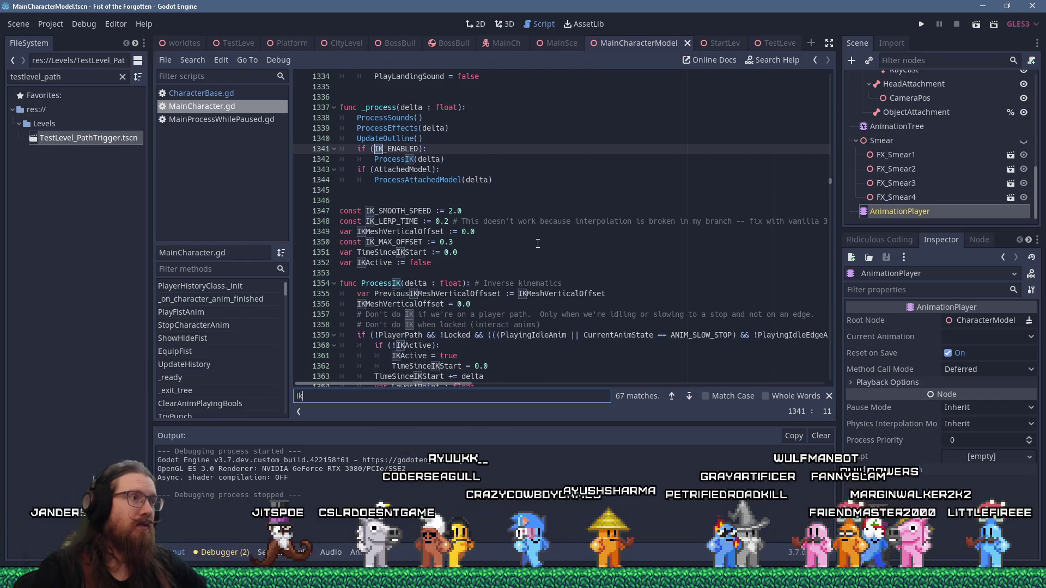
scroll(538, 243, "down", 3)
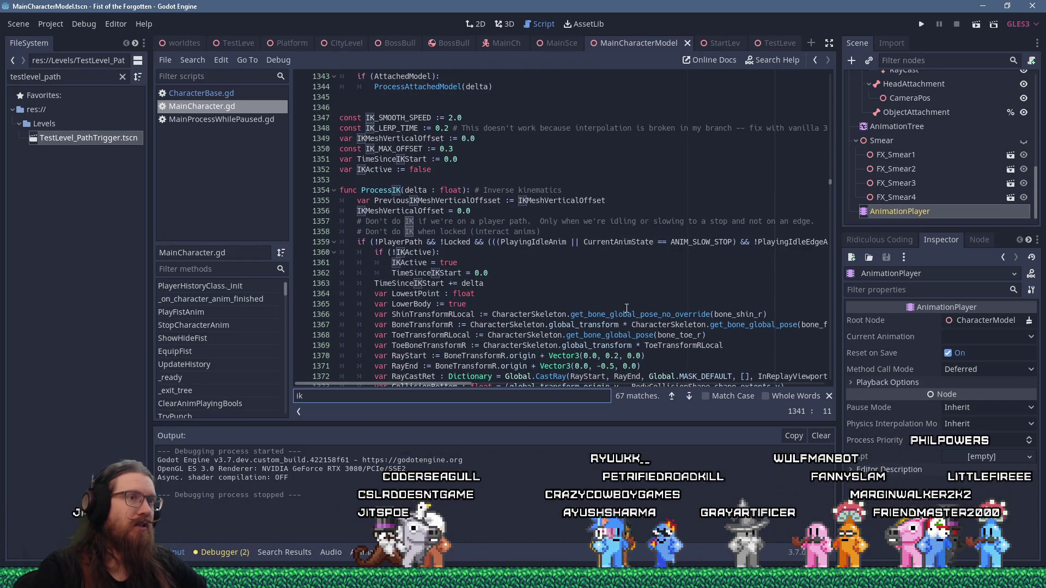
mouse_move(452, 381)
left_mouse_down()
mouse_move(570, 385)
mouse_move(446, 371)
left_mouse_up()
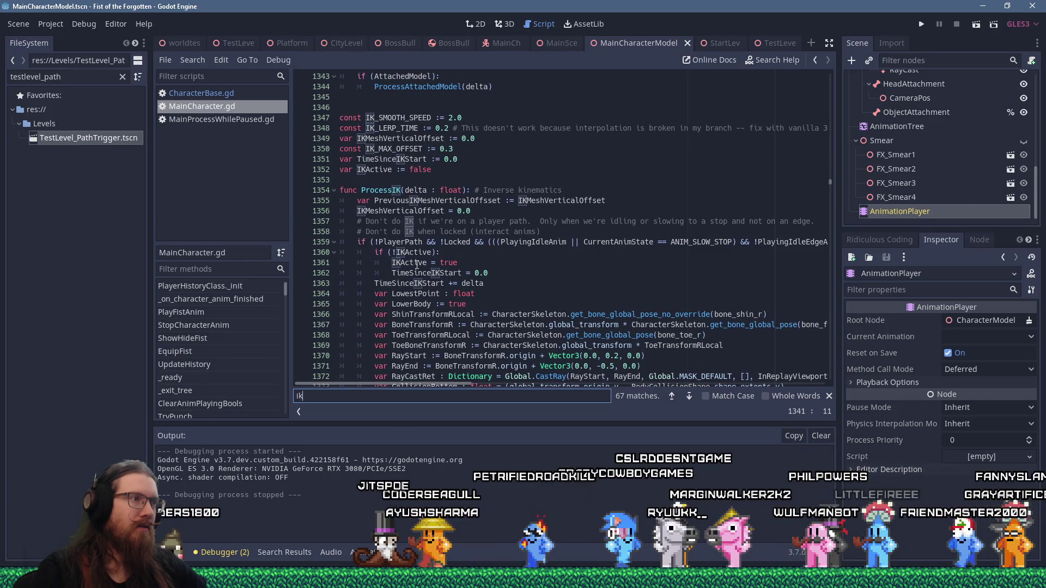
- Select the !PlayerPath condition on line 1359 and collapse its if-block
left_click_drag(375, 242, 435, 242)
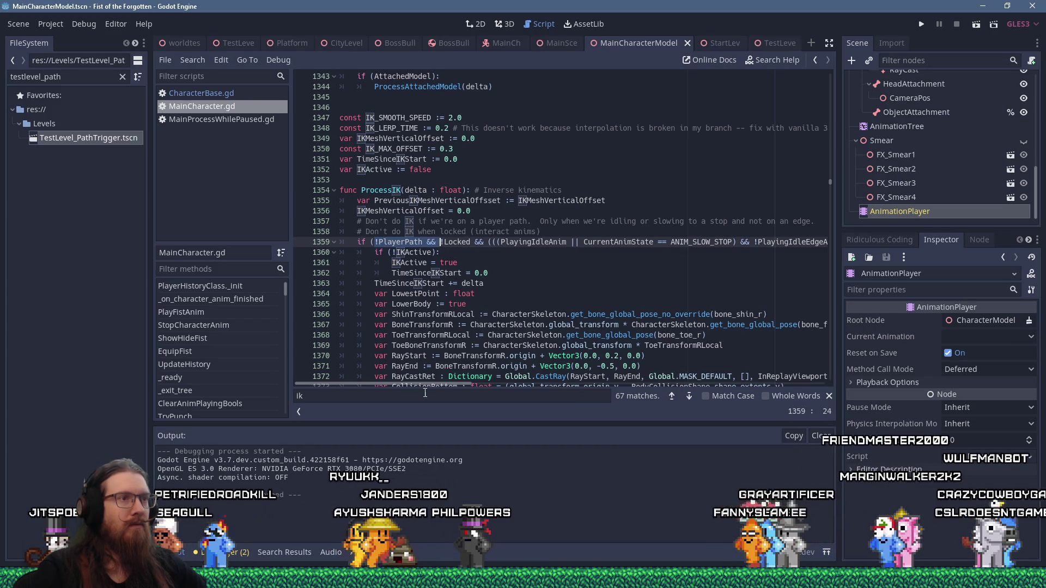
mouse_move(411, 383)
left_mouse_down()
mouse_move(518, 383)
mouse_move(446, 382)
mouse_move(511, 372)
mouse_move(411, 372)
left_mouse_up()
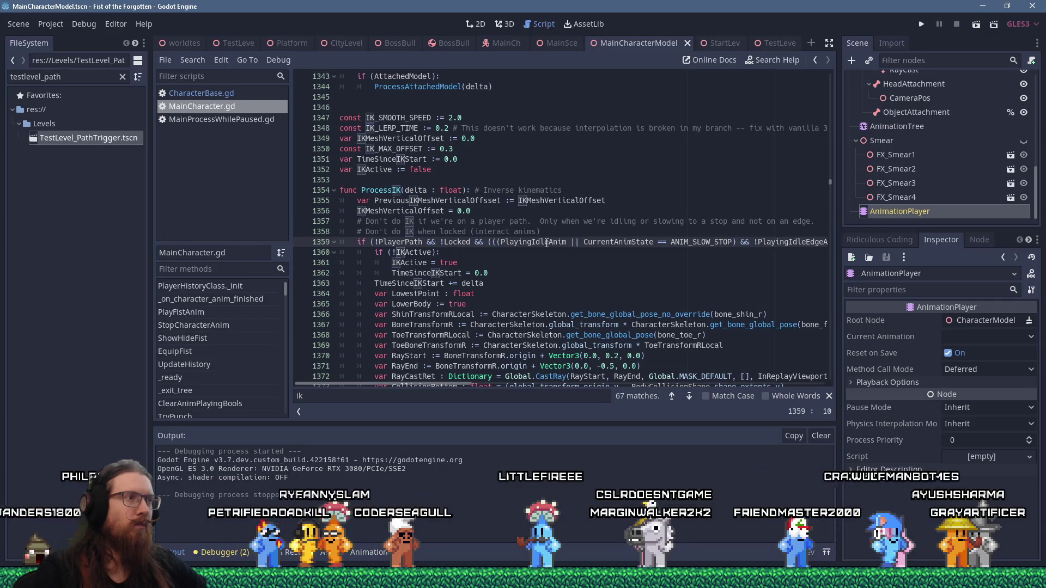
scroll(445, 325, "down", 5)
scroll(446, 325, "up", 4)
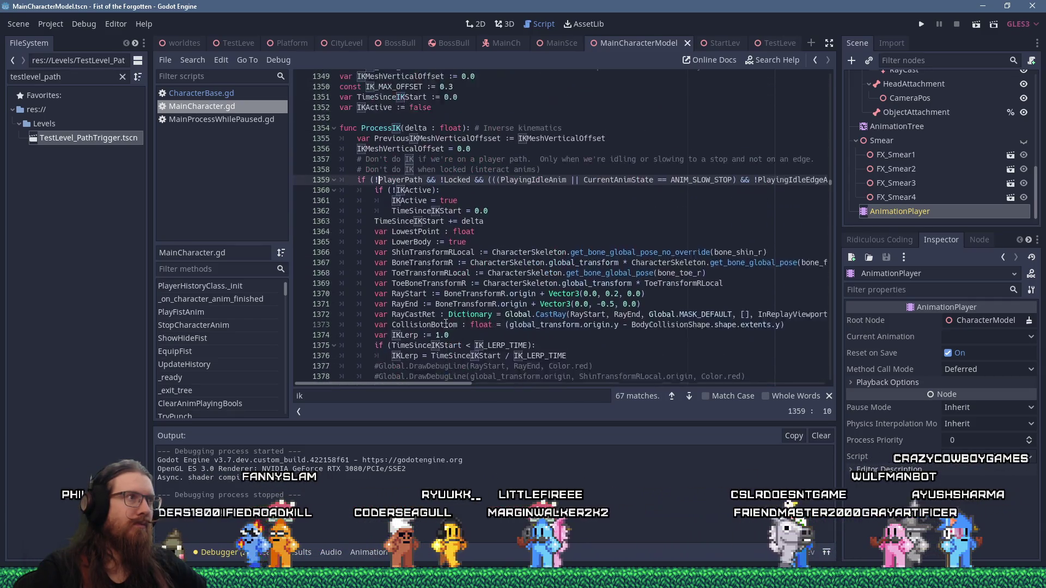
left_click(335, 212)
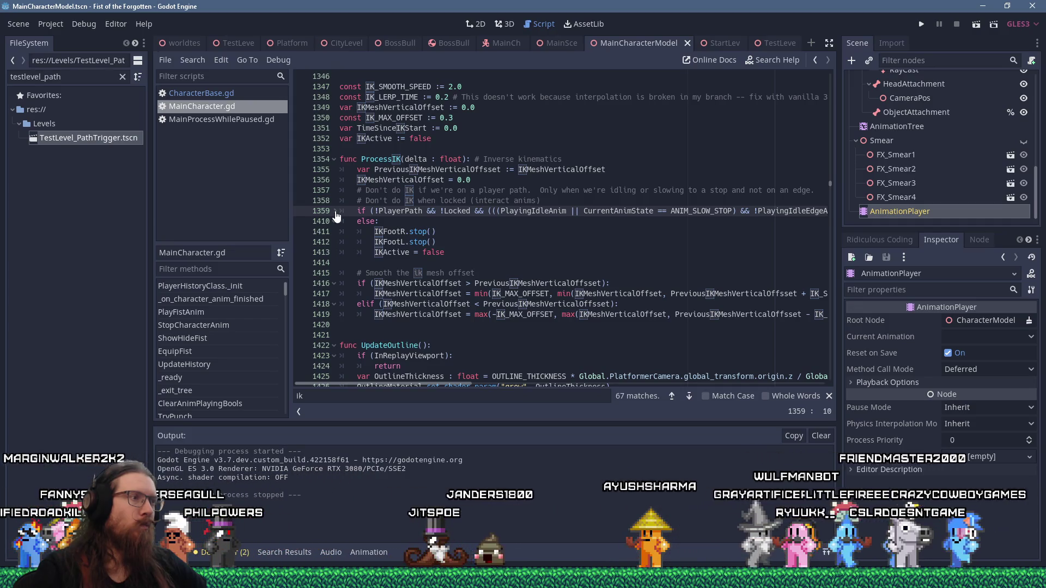
left_click(335, 212)
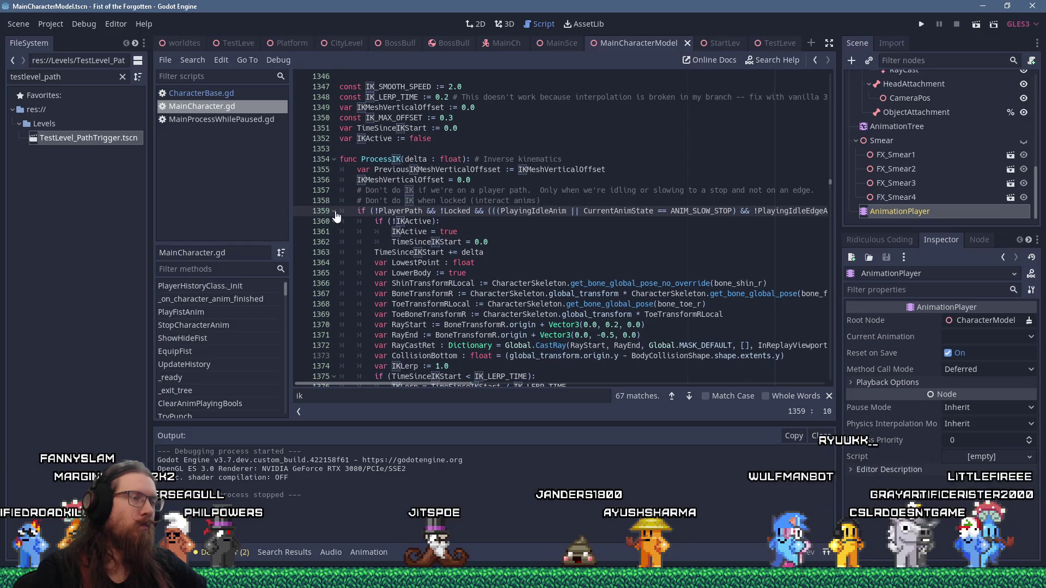
left_click_drag(375, 211, 474, 212)
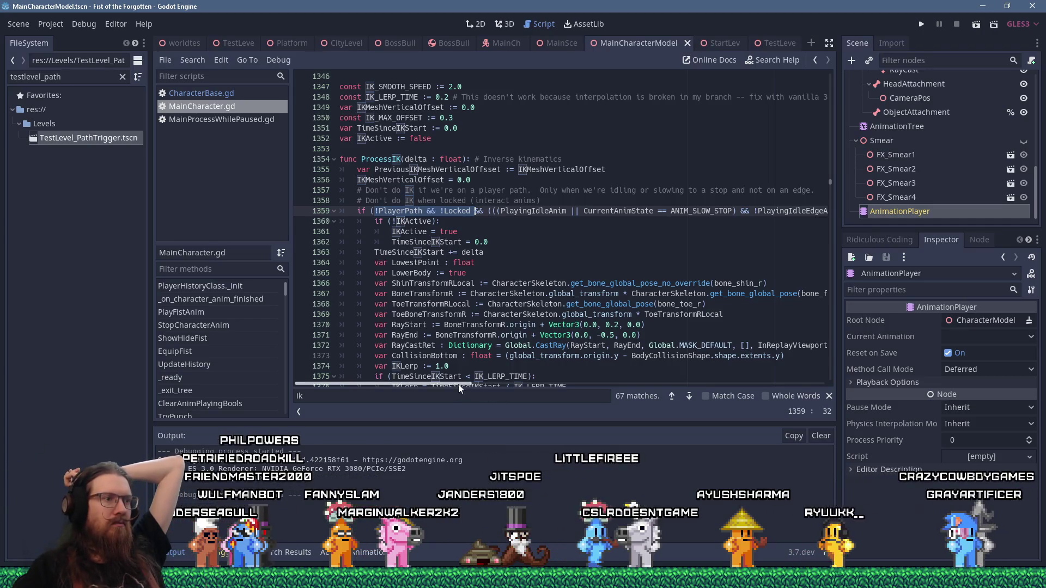
left_click_drag(459, 384, 512, 373)
scroll(530, 366, "left", 5)
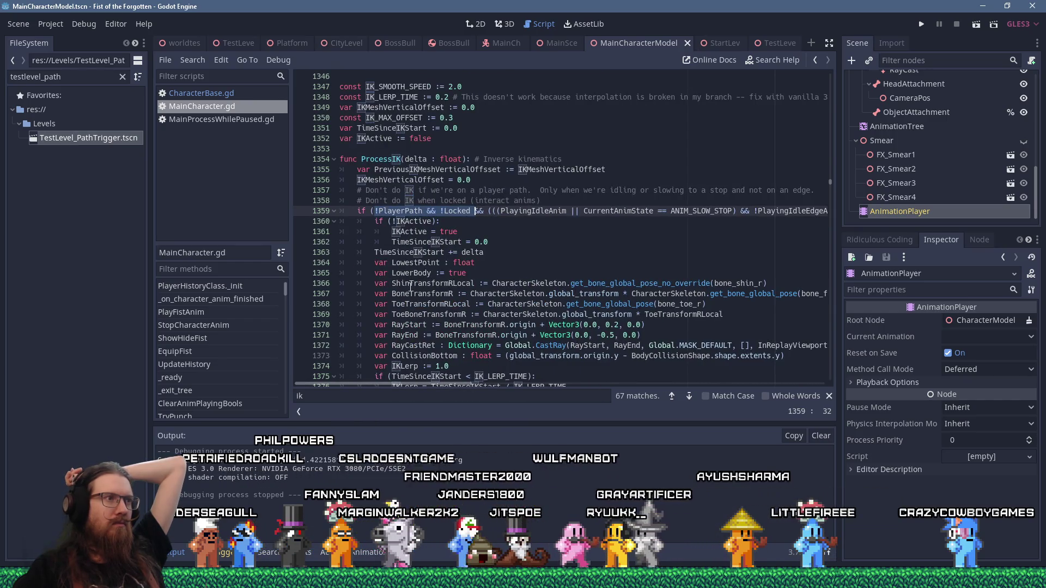
left_click(357, 210)
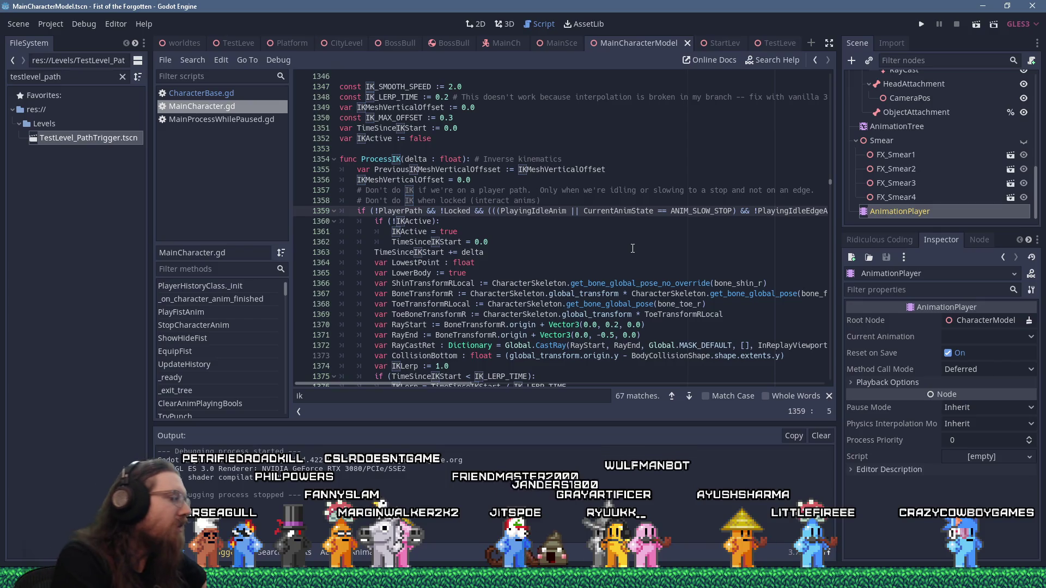
- Comment out the IK condition with # and paste a copy on a new line below
type("#")
key("shift+End")
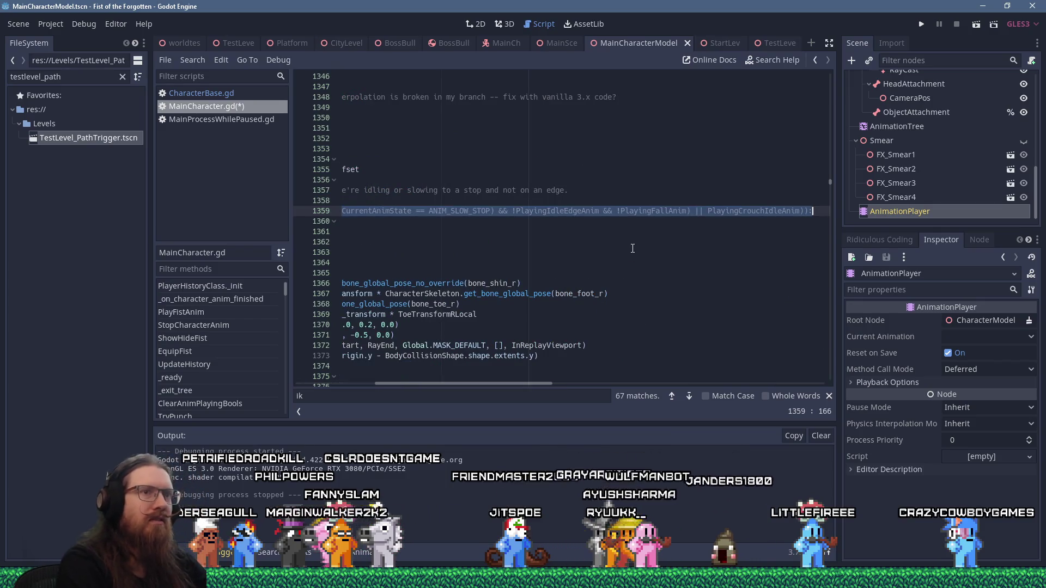
key("ctrl+c")
key("End")
key("Return")
key("ctrl+v")
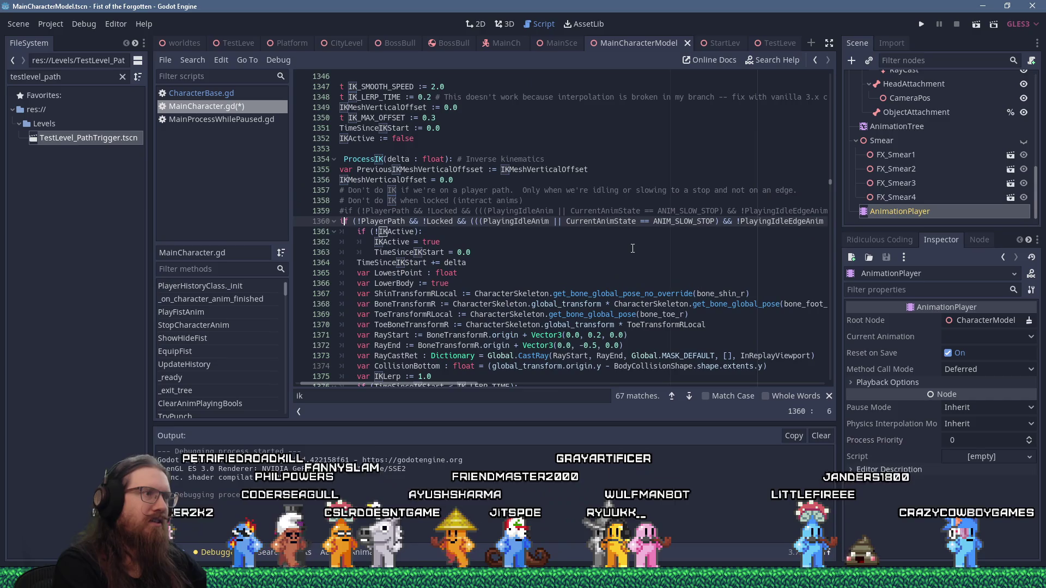
- Delete the player-path and locked checks from the copy and run the game
key("Right")
key("Right")
key("ctrl+shift+Right")
key("ctrl+shift+Right")
key("ctrl+shift+Right")
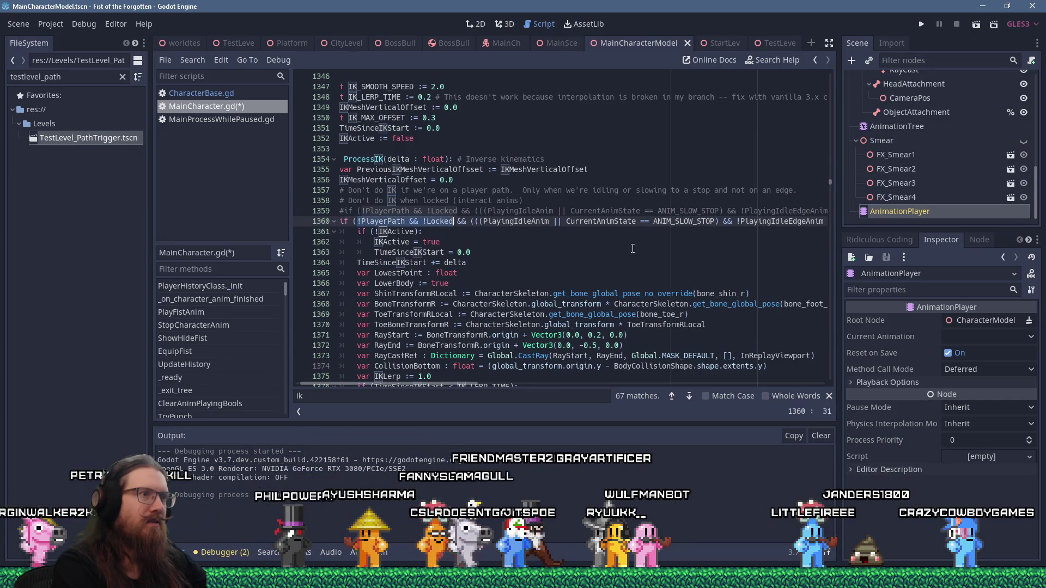
key("Delete")
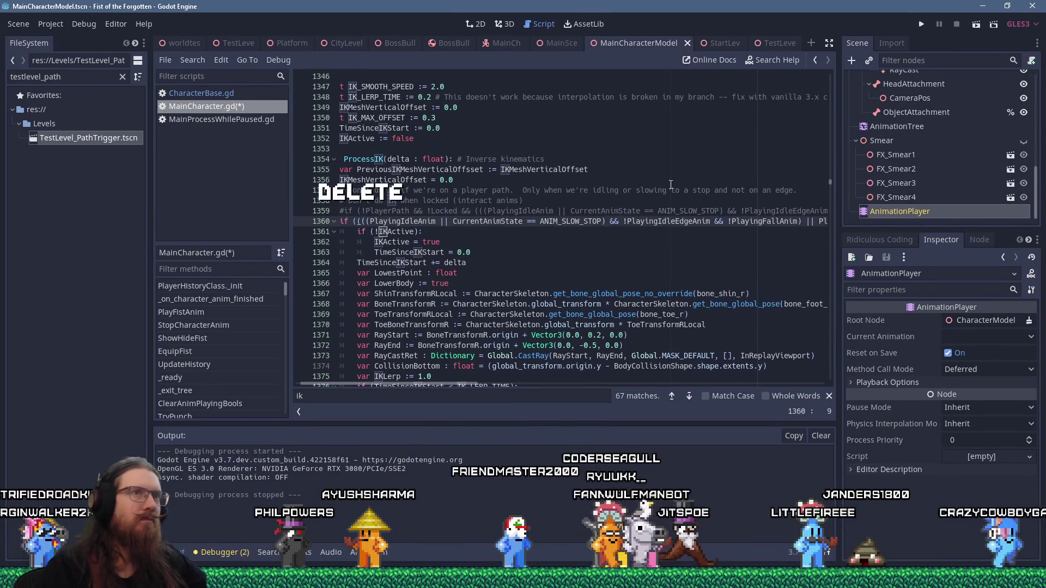
left_click(926, 25)
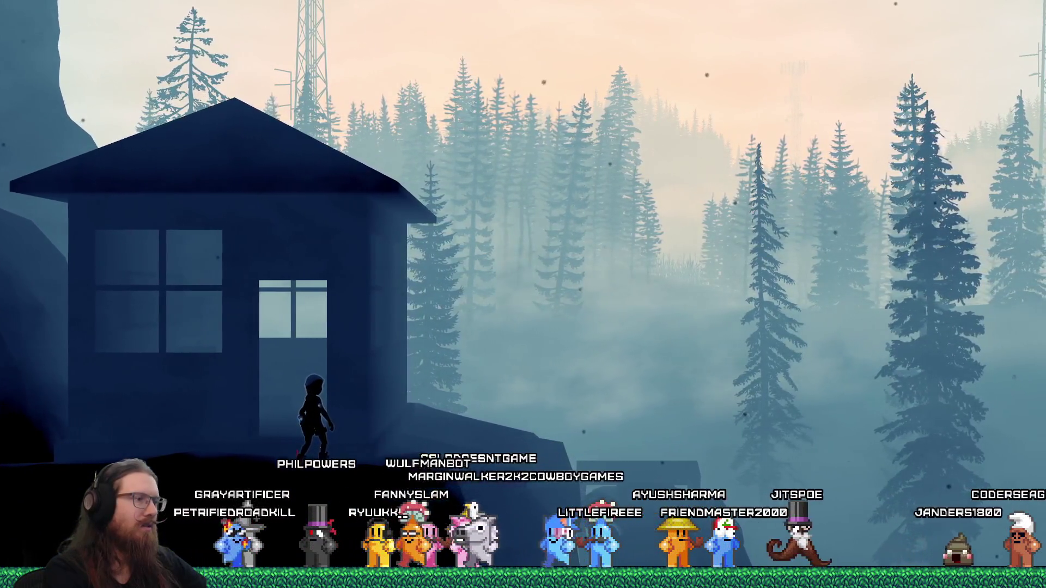
- Quit the game via the developer console and undo the IK condition edits
key("grave")
type("quit")
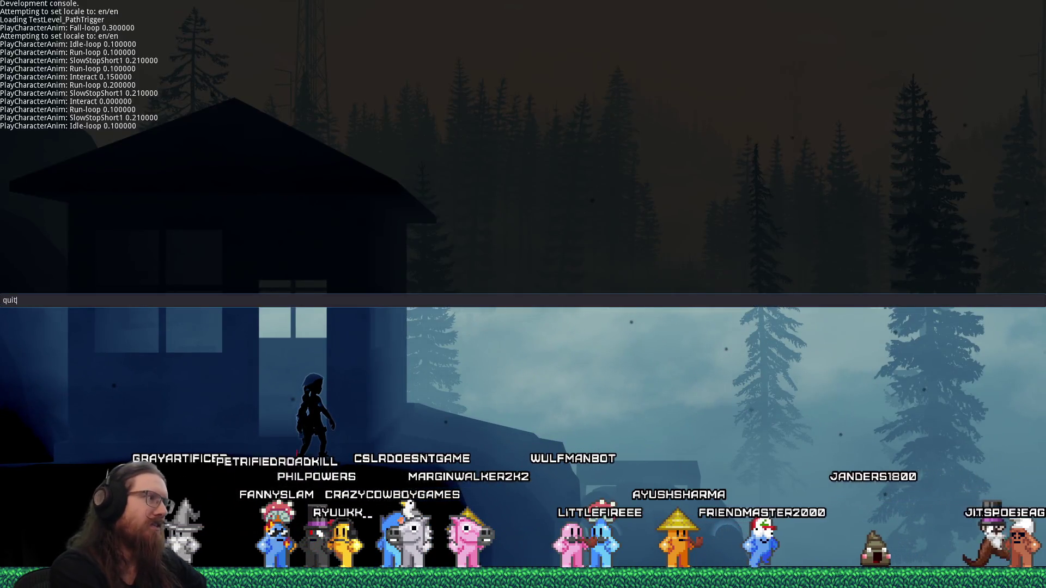
key("Return")
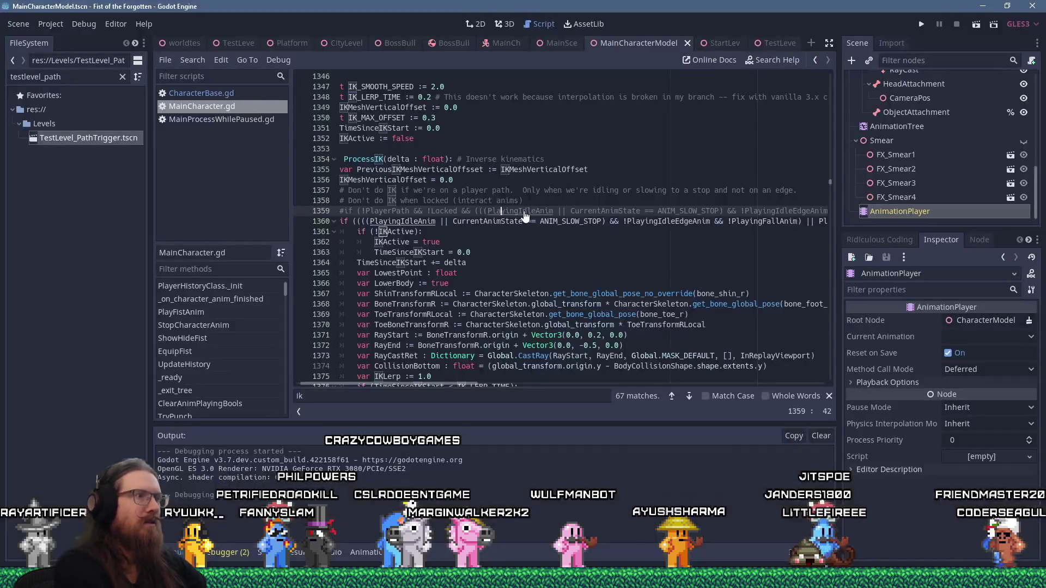
key("ctrl+z")
key("ctrl+z")
key("ctrl+z")
key("ctrl+z")
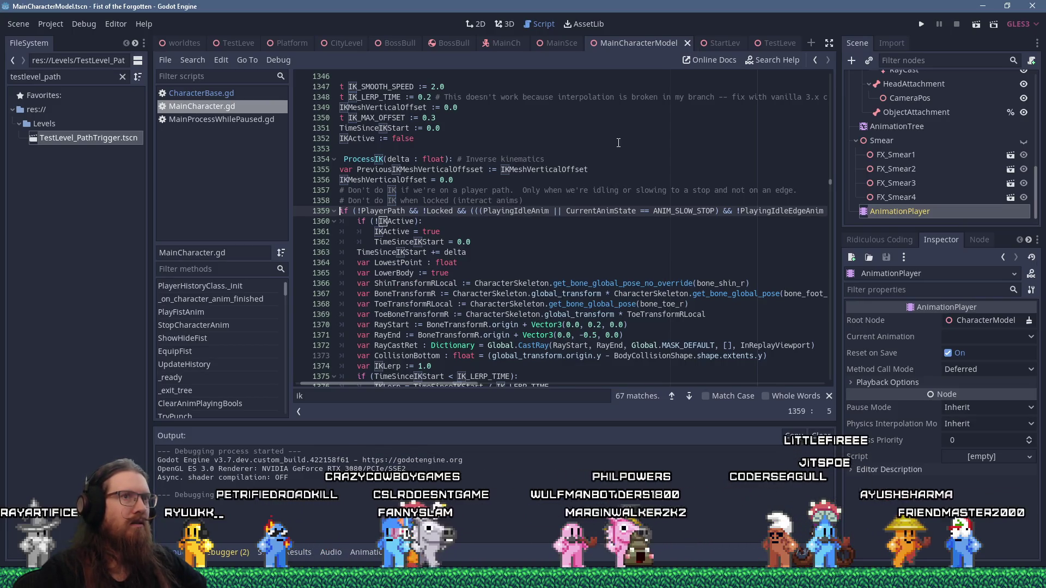
- Show TestLevel_PathTrigger in 3D, select the trigger's Path node and view it from the rear
left_click(777, 44)
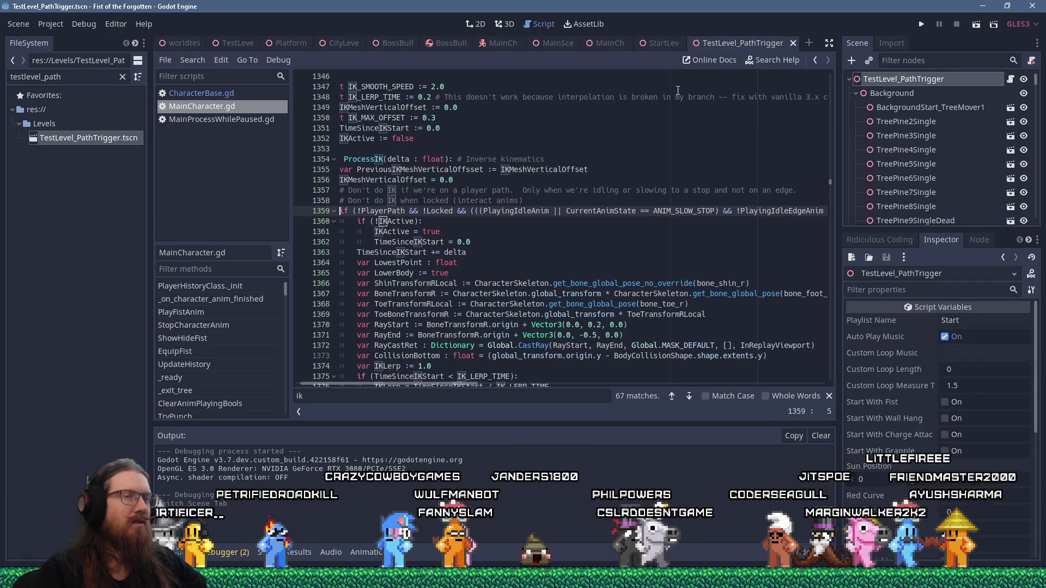
left_click(512, 23)
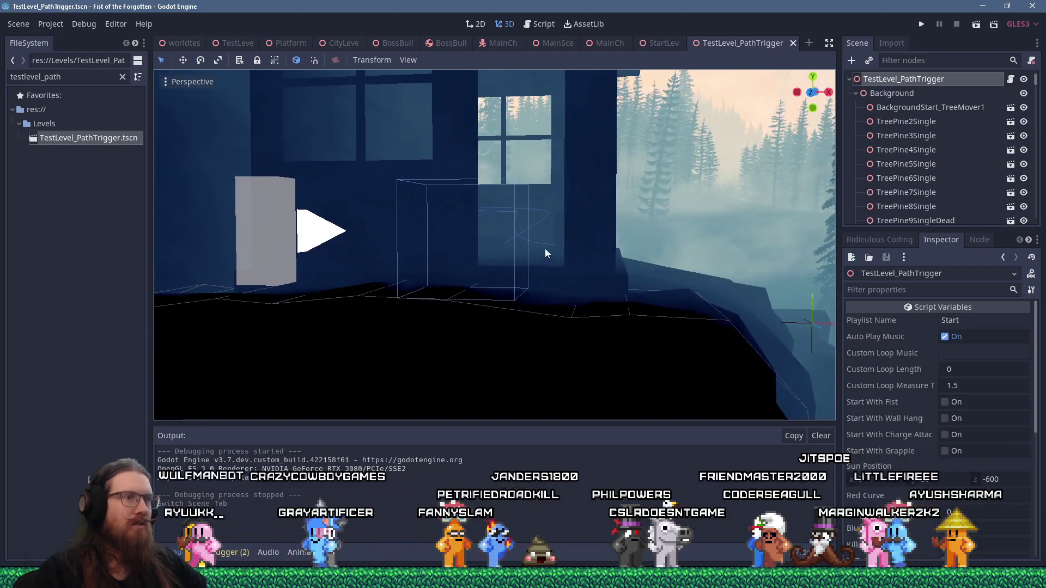
left_click(557, 242)
scroll(561, 228, "down", 3)
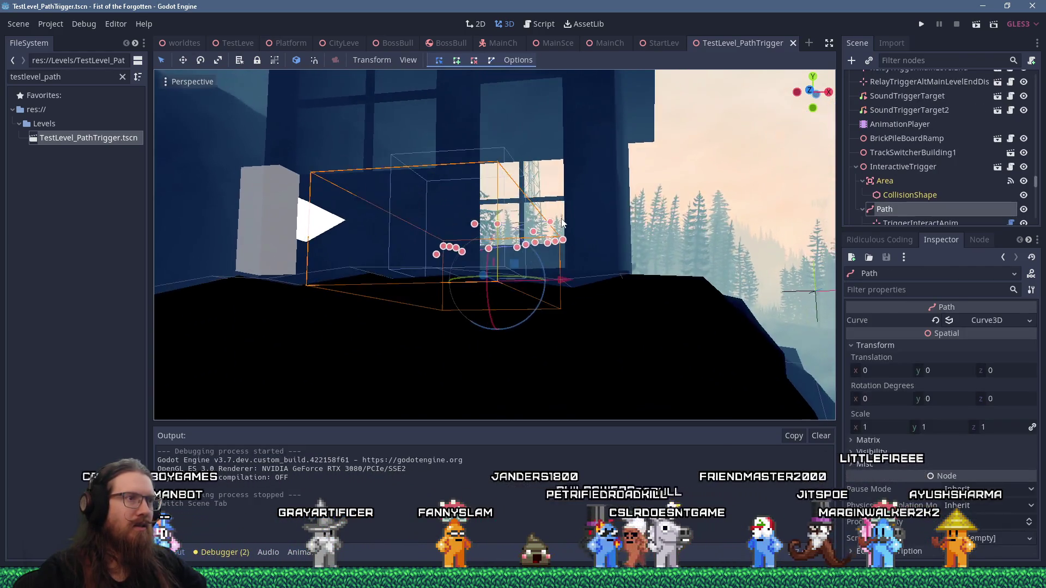
left_click_drag(563, 224, 572, 238)
key("alt+KP_1")
scroll(581, 243, "up", 3)
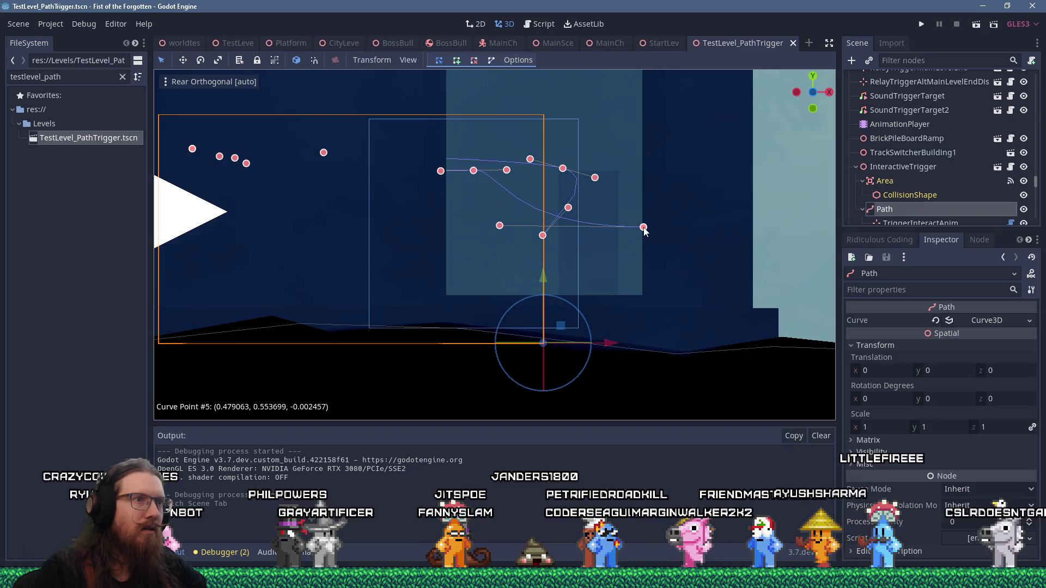
- Play-test the level, then quit it through the developer console
left_click(920, 25)
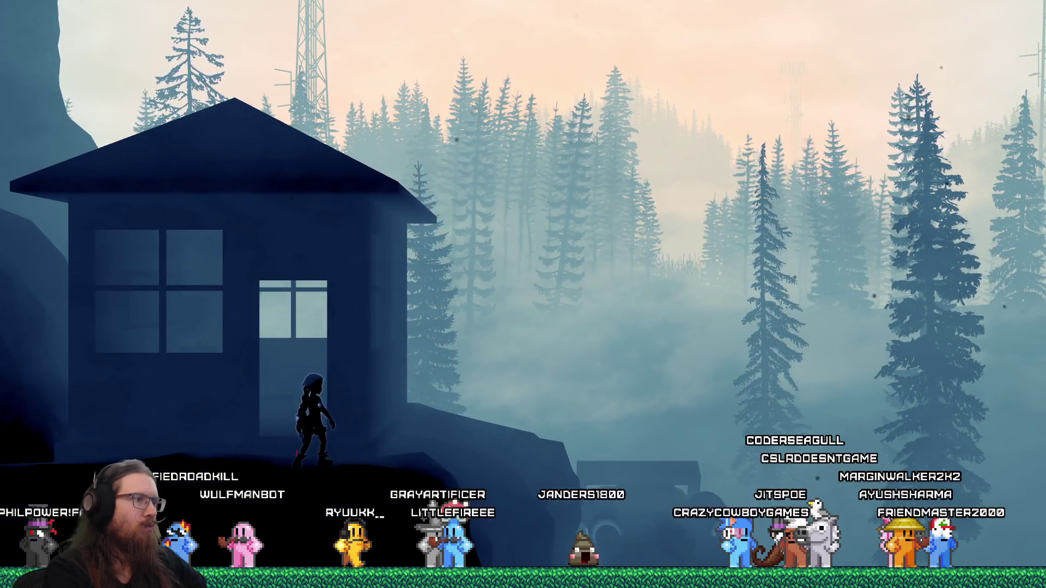
key("grave")
type("qui")
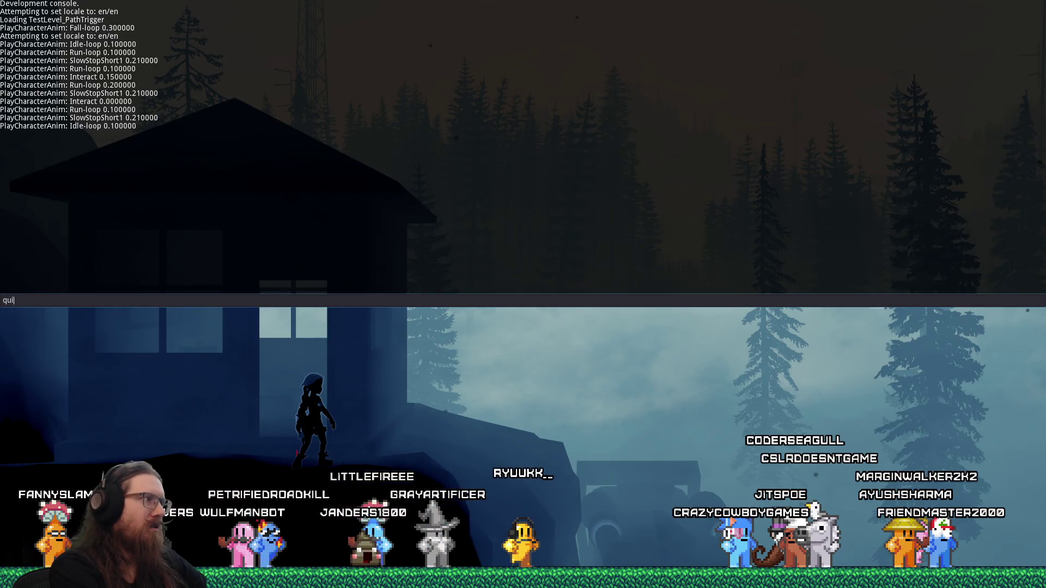
type("t")
key("Return")
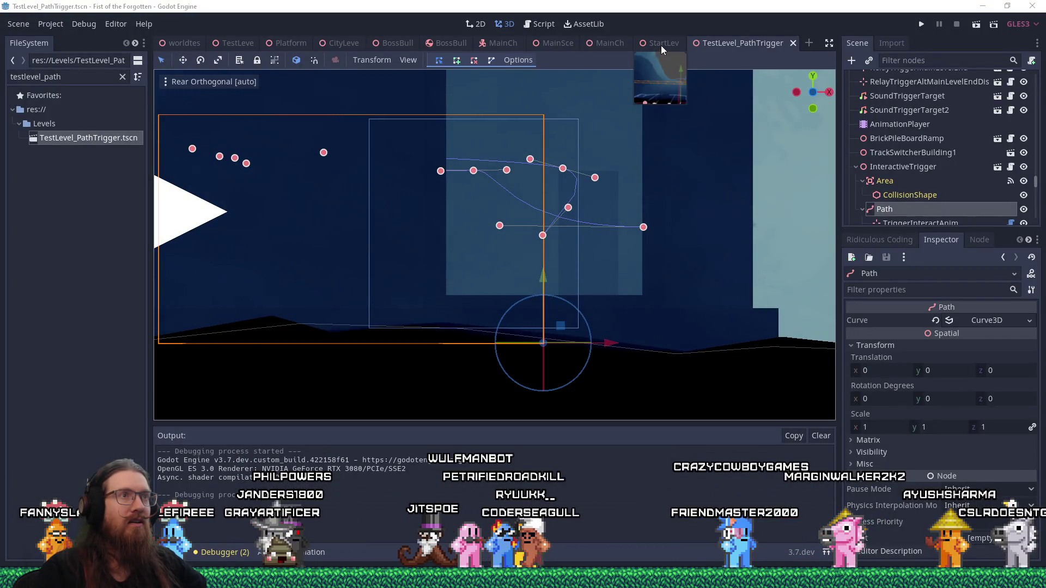
- In StartLevel_TrackSwitch's rear orthographic view, raise trigger Path point #5 to y 0.569 and save
left_click(661, 42)
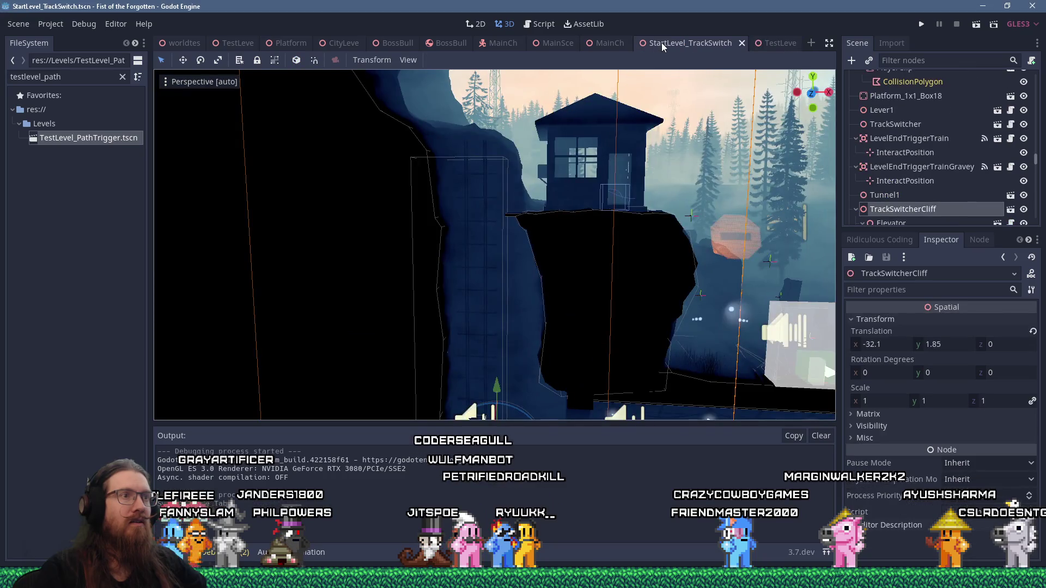
key("ctrl+KP_1")
scroll(671, 103, "up", 5)
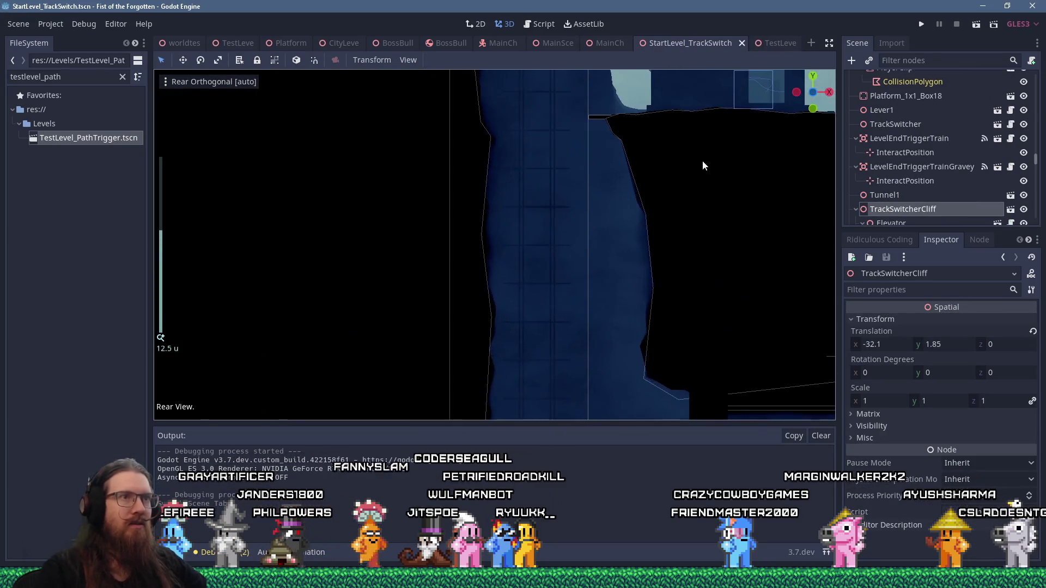
scroll(517, 283, "up", 10)
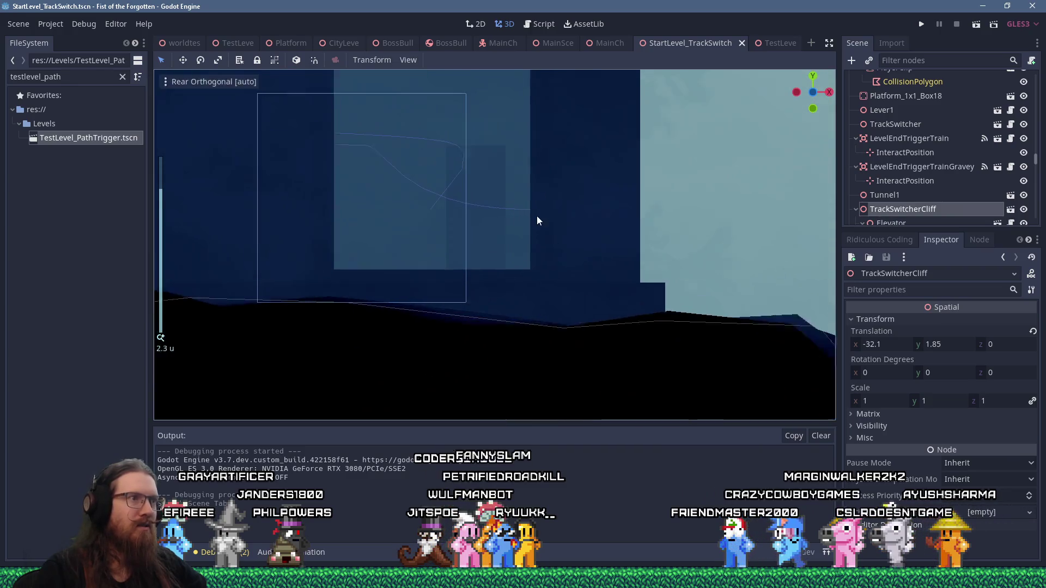
left_click(537, 204)
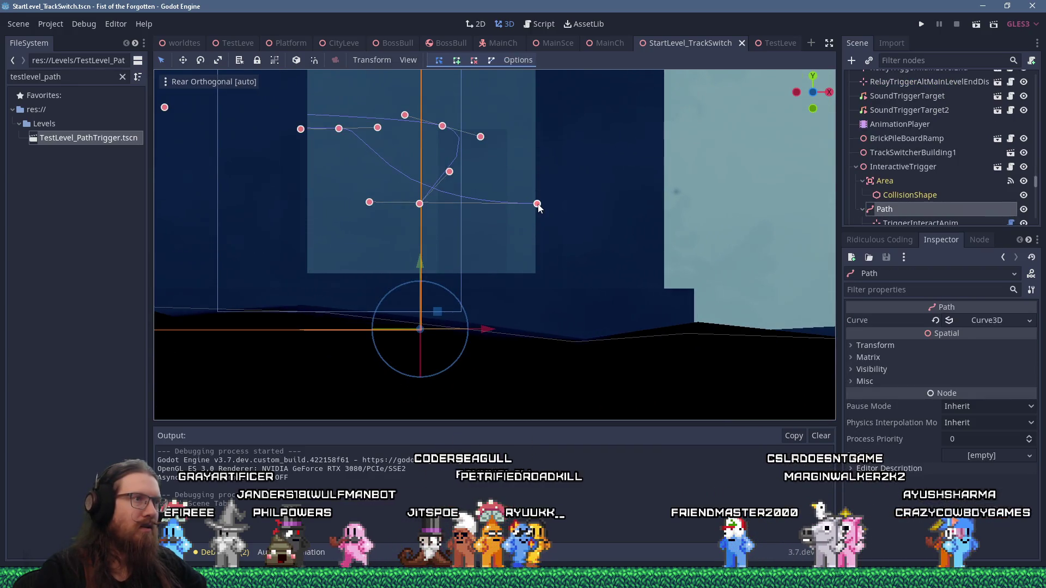
left_click_drag(537, 205, 539, 195)
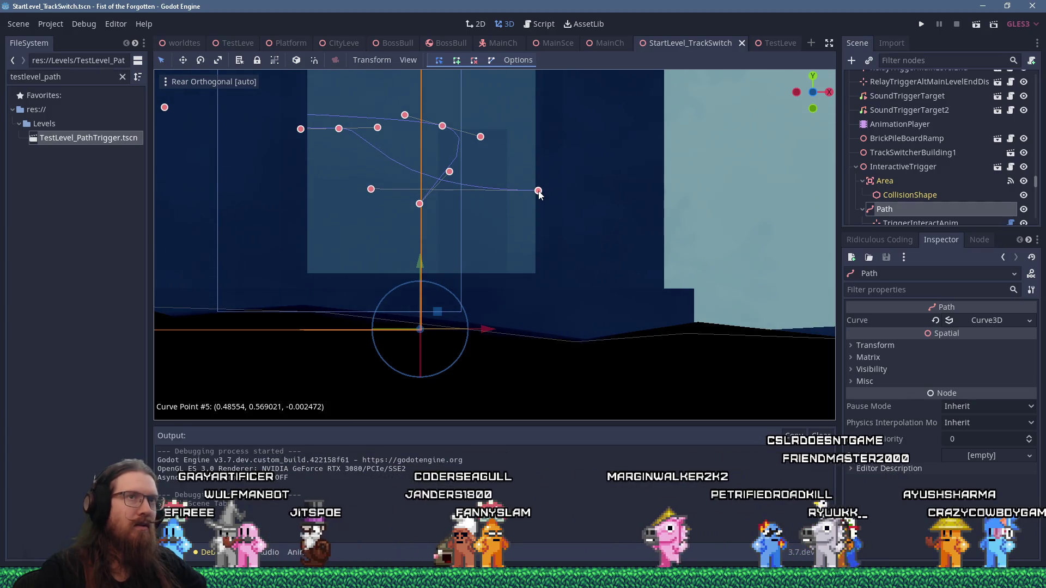
key("ctrl+s")
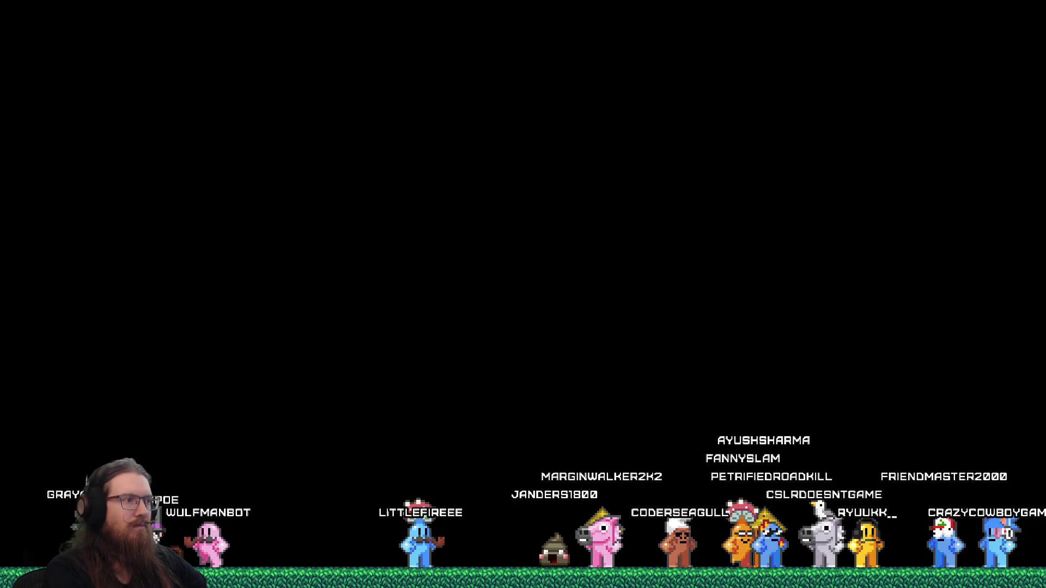
- Load the StartLevel_TrackSwitch level in the game with the 'map S' console command
type("map StartLevel_TrackSwitch")
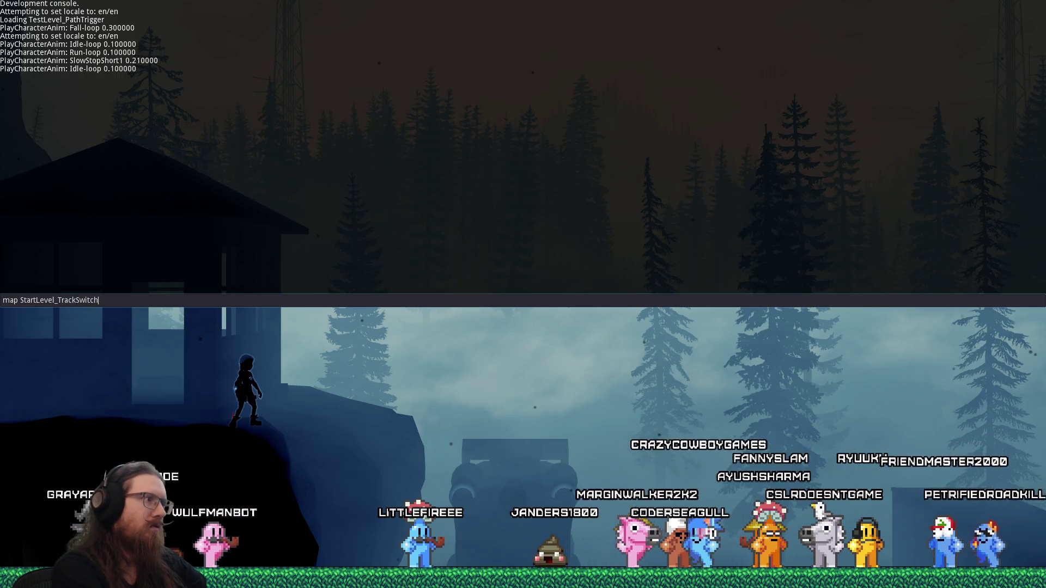
key("Return")
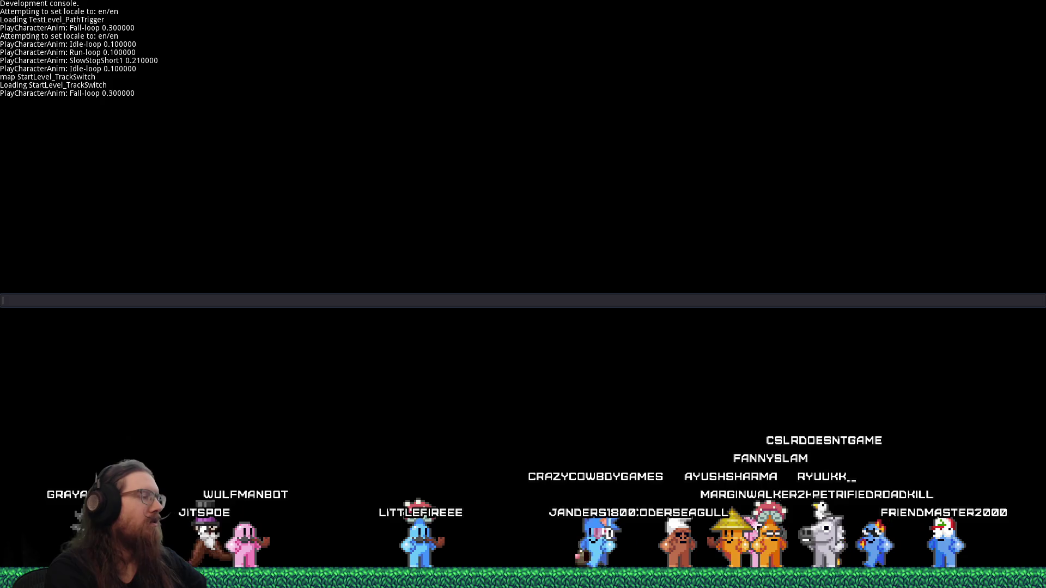
key("grave")
- Run up the ramp, climb to the ledge, pull the lever, and head back down
key("Left")
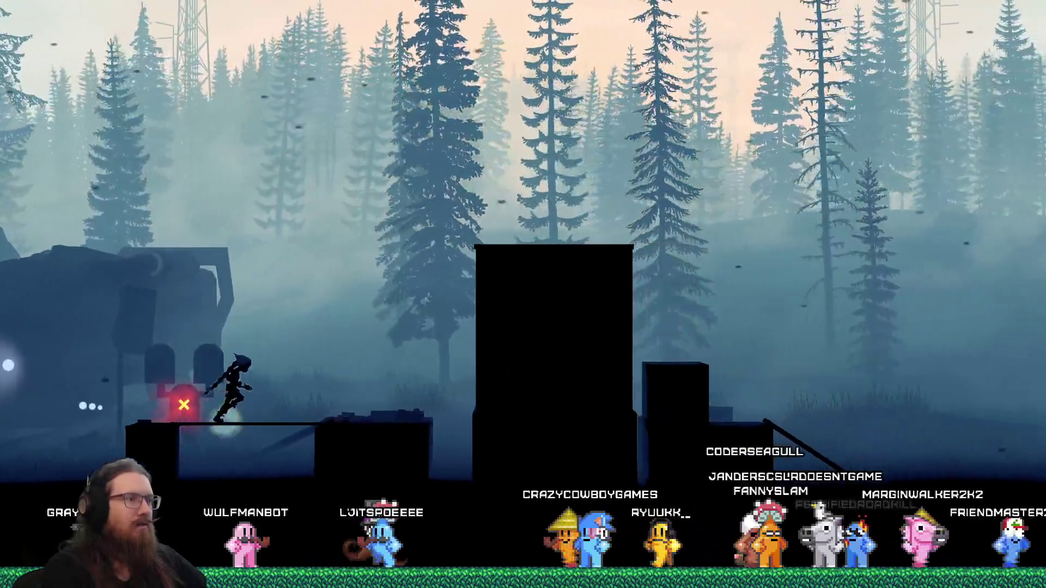
key("Right")
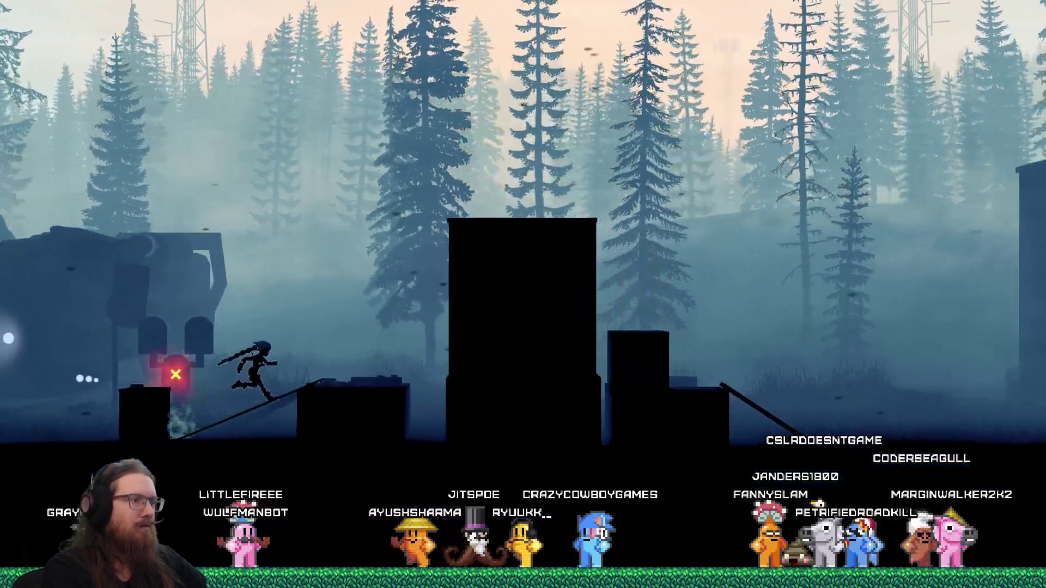
key("space")
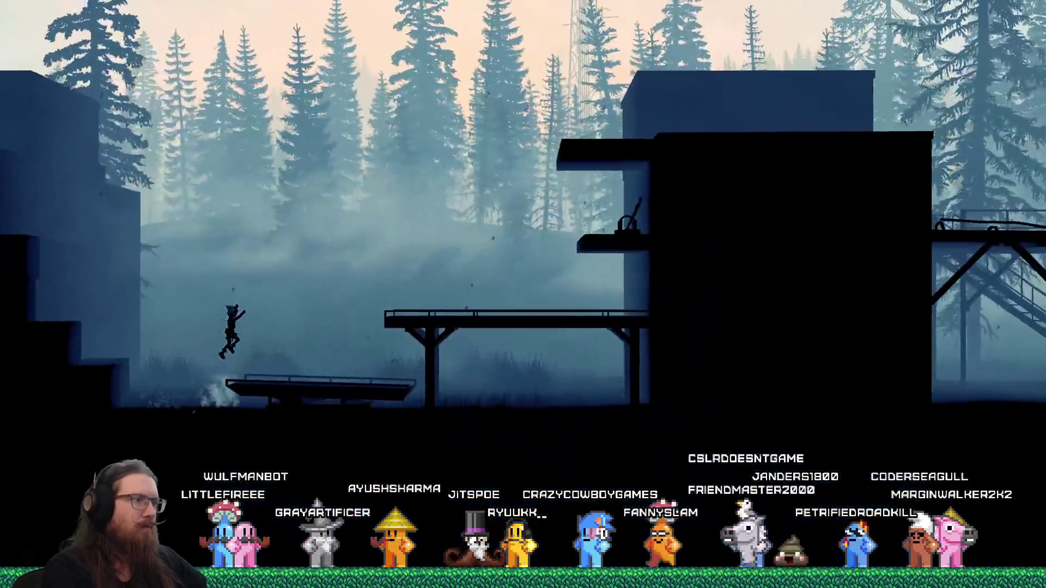
key("space")
key("e")
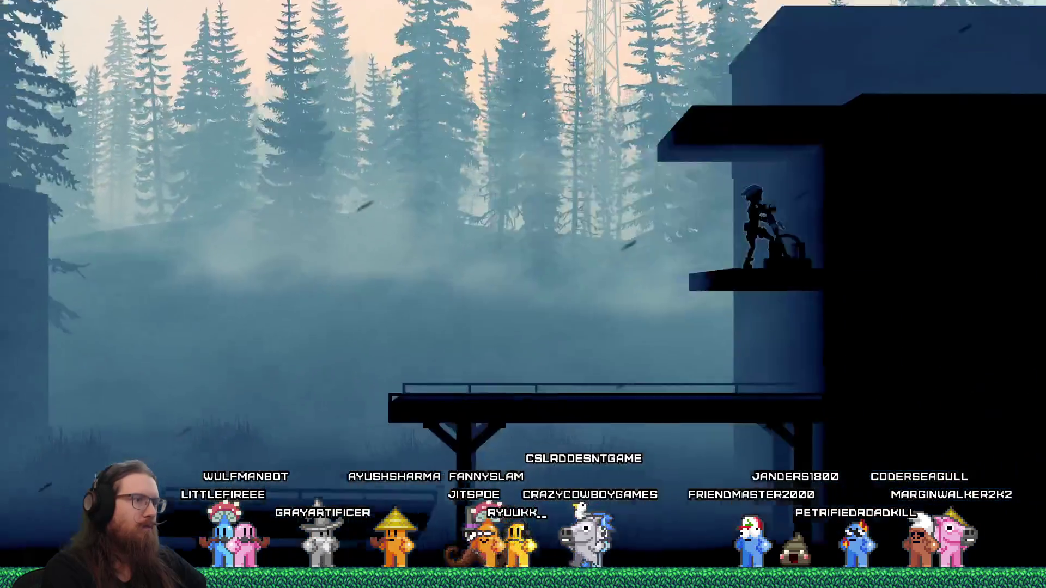
key("a")
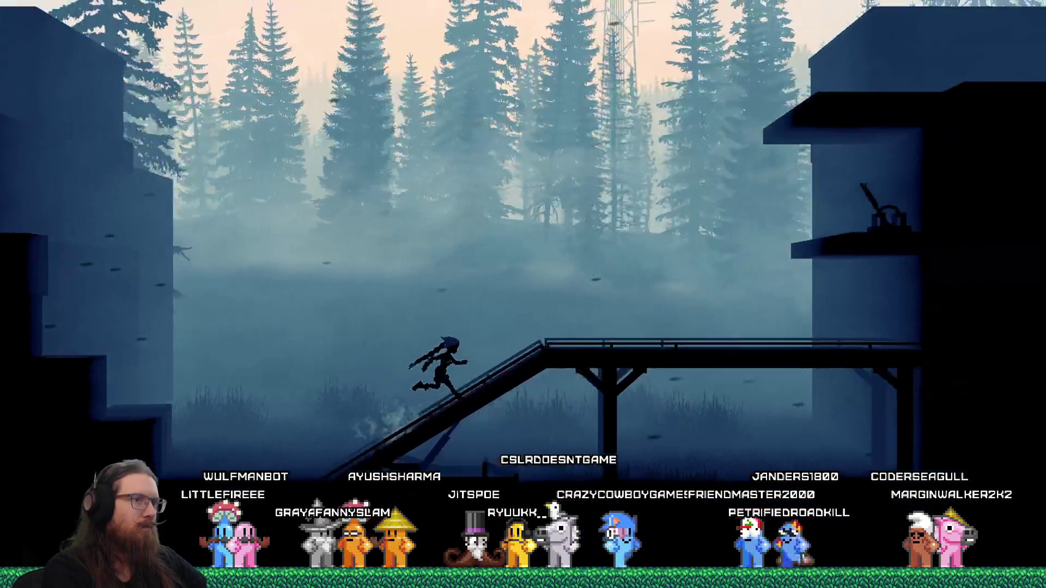
key("space")
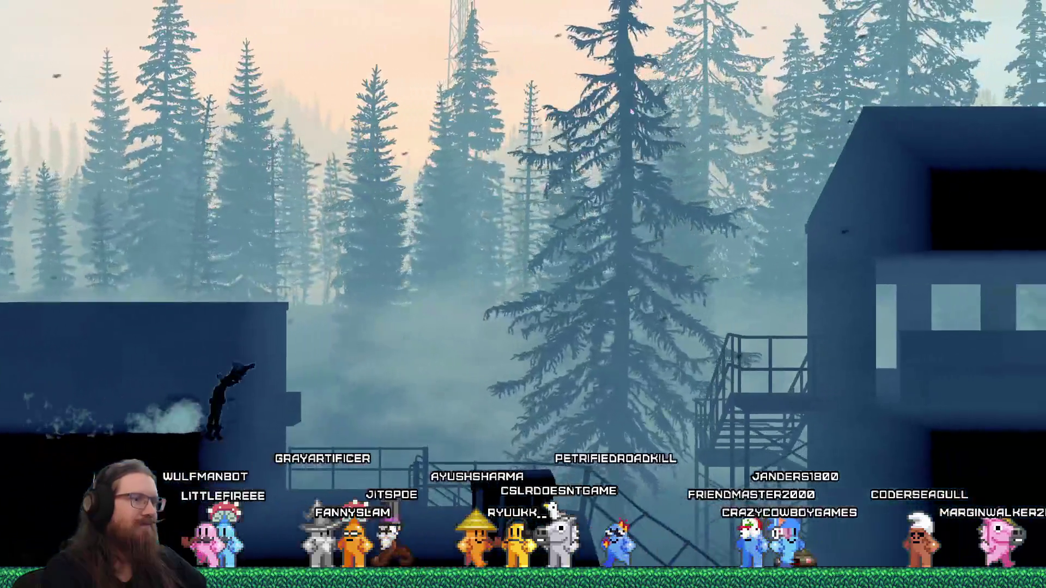
key("space")
key("d")
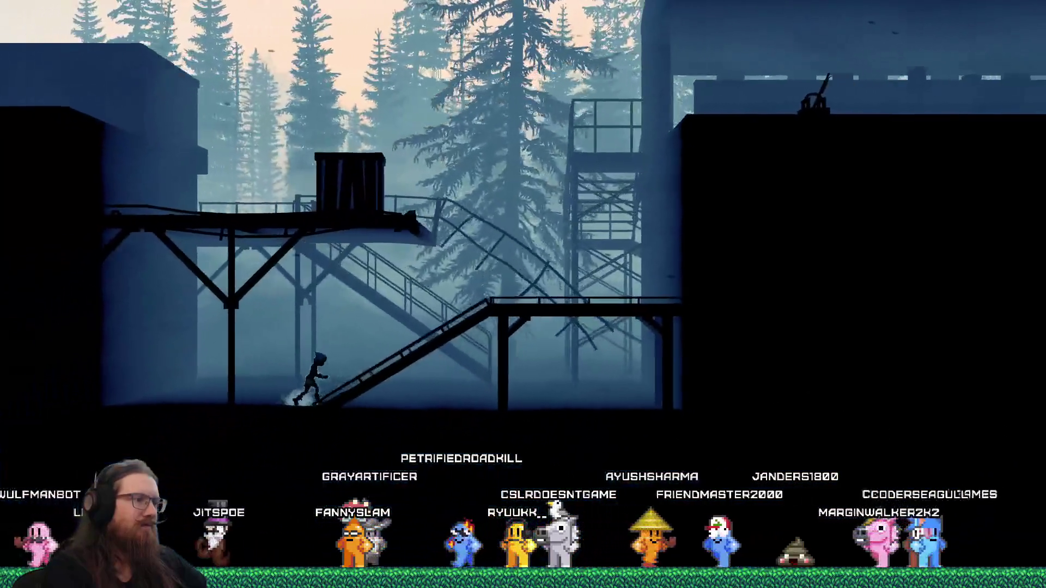
- Climb the scaffolding, cross the tunnel and ladder, and walk into the house doorway
key("space")
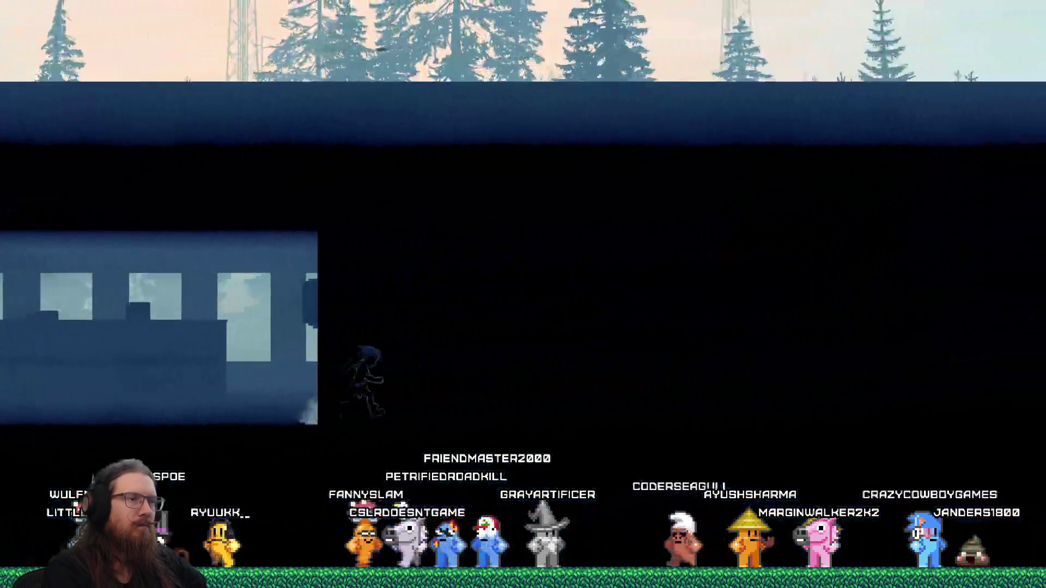
key("space")
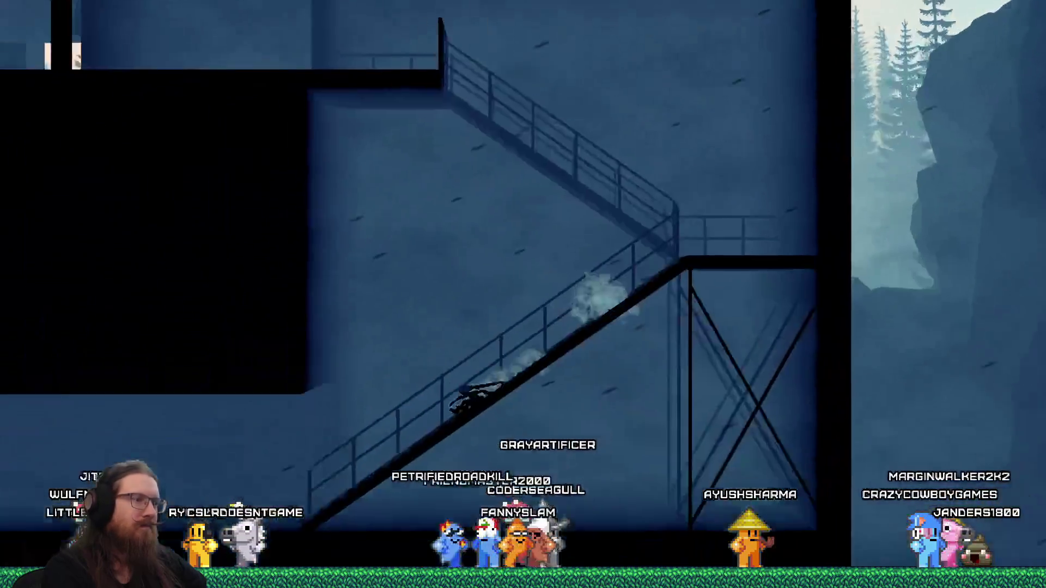
key("Right")
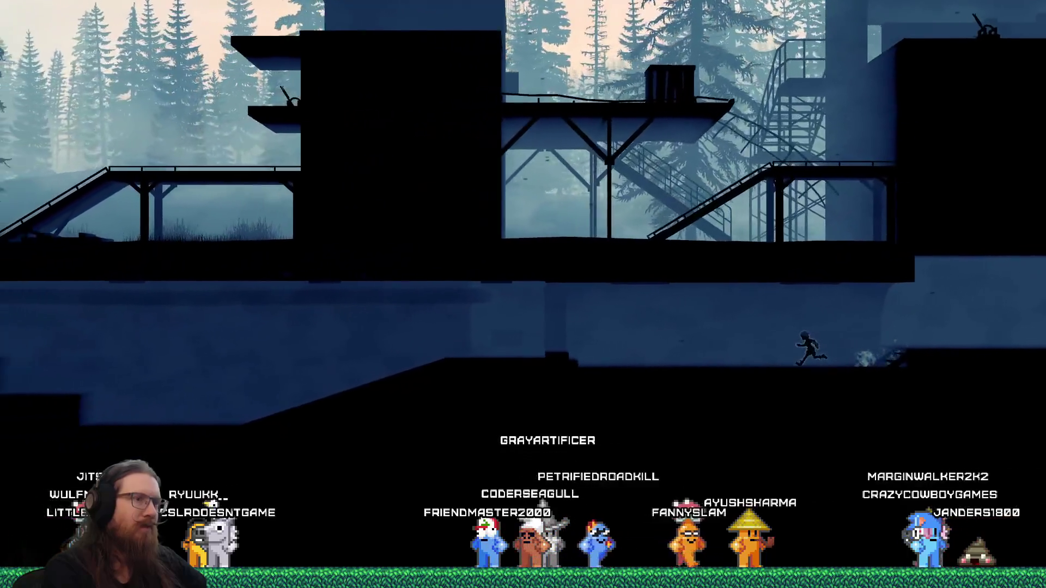
key("space")
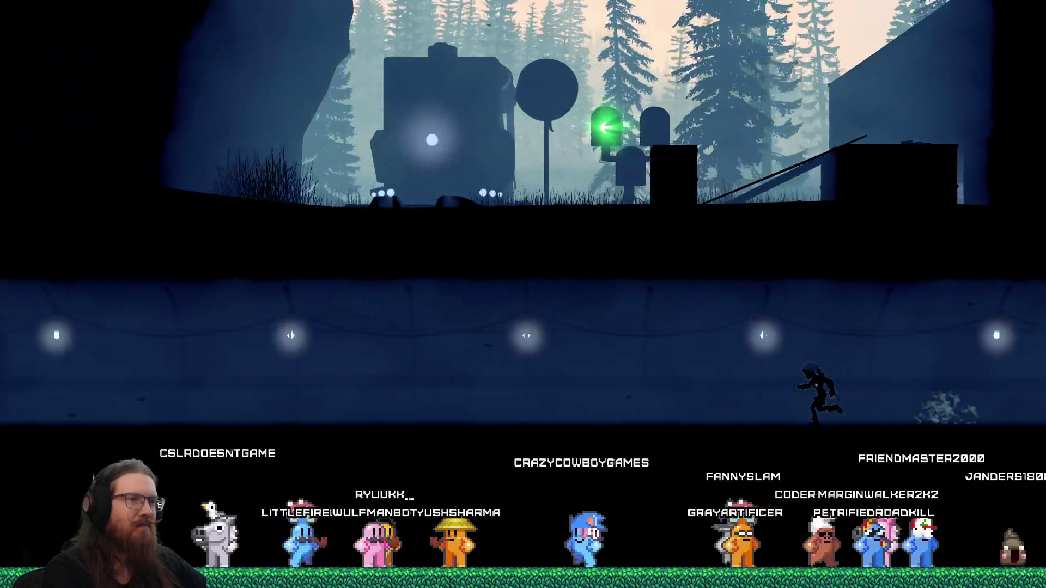
key("Left")
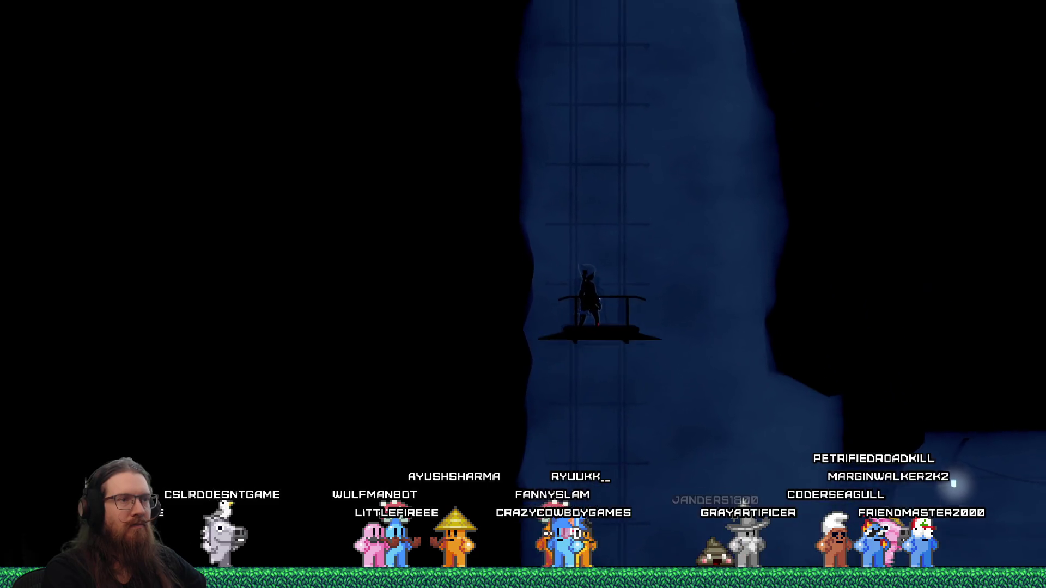
key("Up")
key("Right")
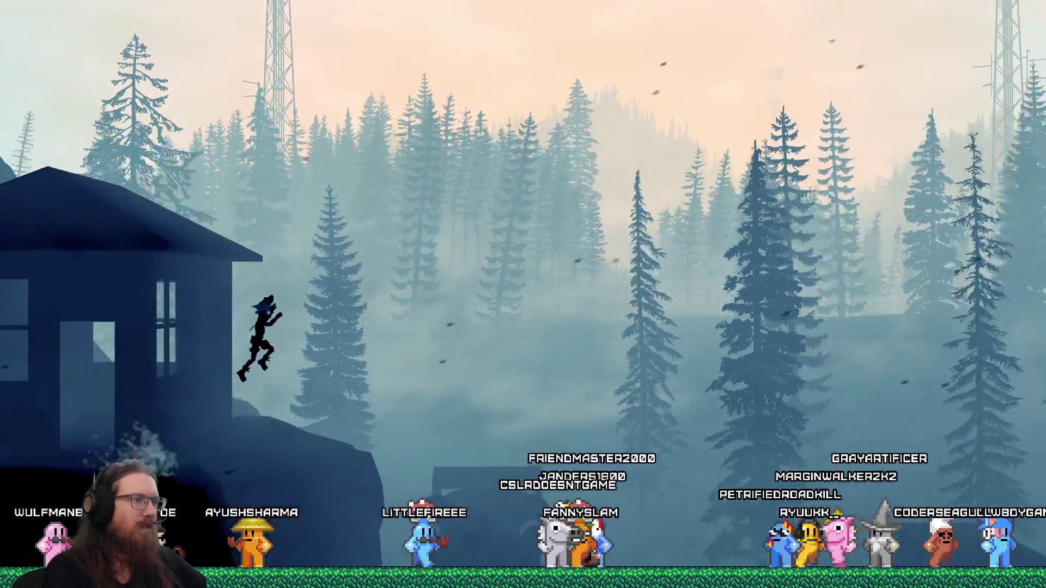
- Close the game by running the quit command in the debug console
key("grave")
type("q")
type("t")
key("Return")
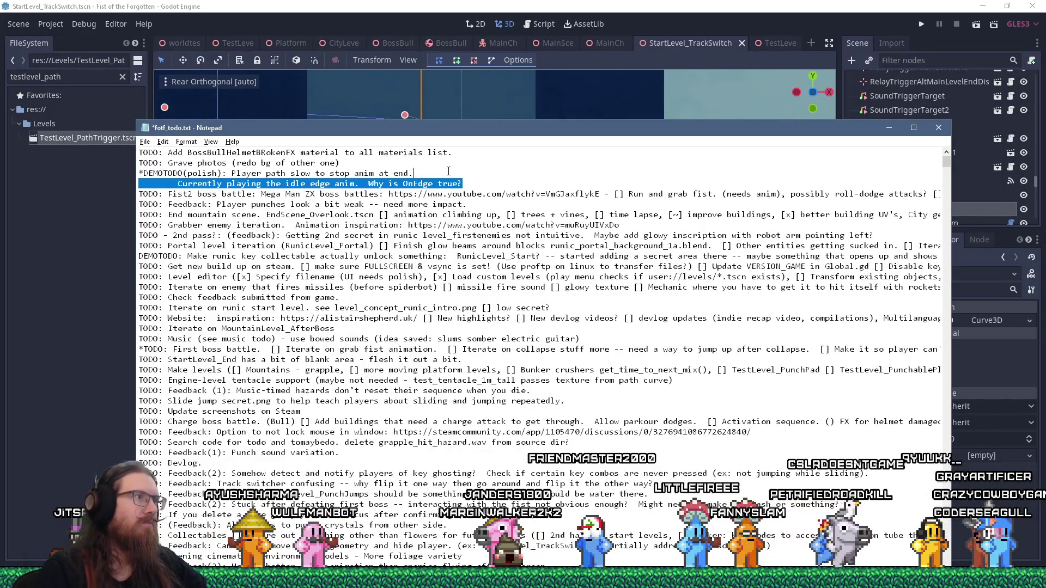
- Delete the idle edge anim note and move the DEMOTODO player path line to the file's end
key("Delete")
key("ctrl+x")
scroll(448, 171, "down", 10)
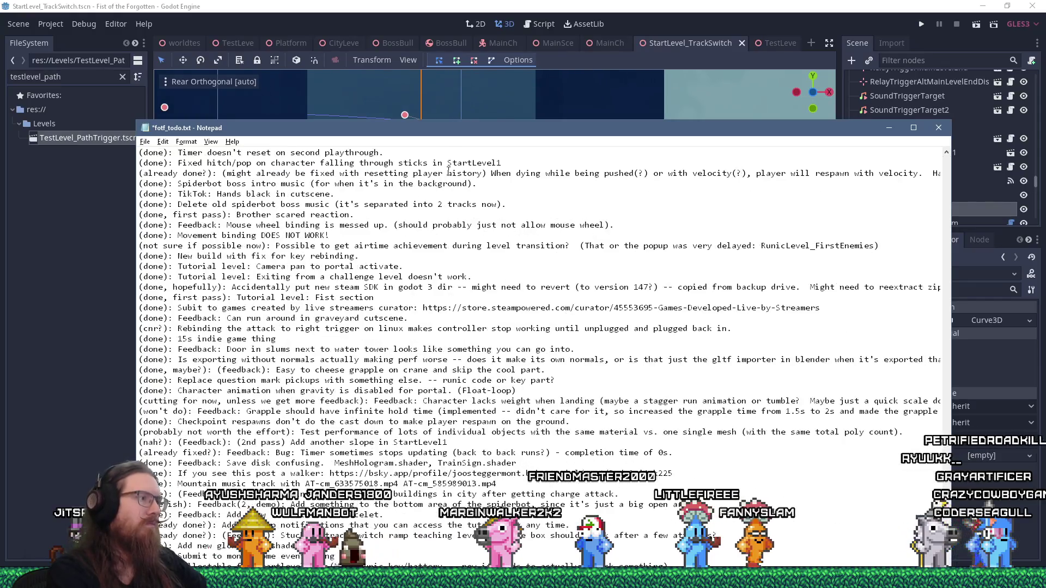
left_click_drag(450, 133, 458, 26)
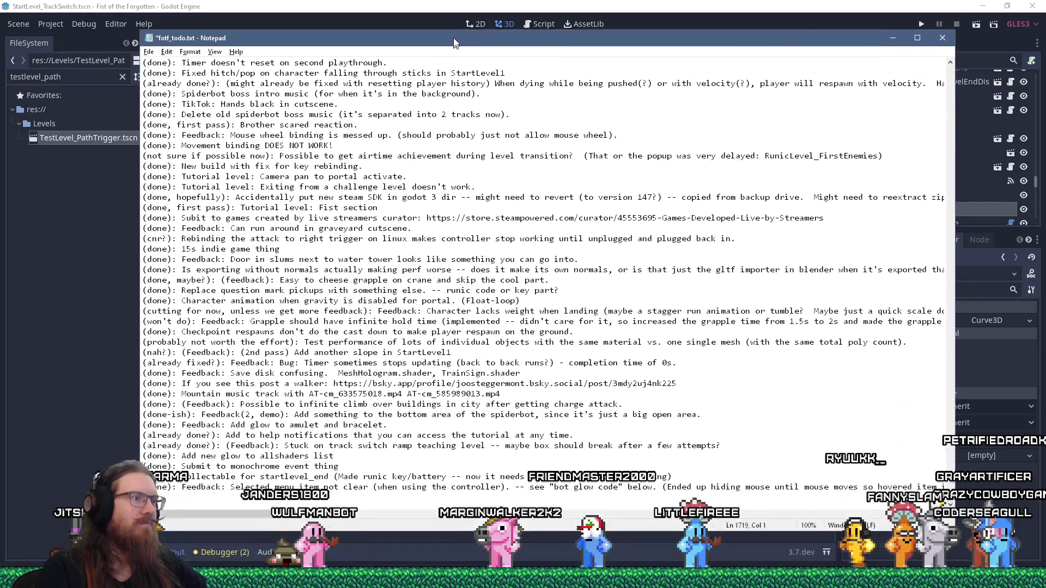
key("ctrl+v")
key("Up")
- Replace the line's *DEMOTODO(polish) prefix with '(done)' and save fotf_todo.txt
key("shift+Right")
key("shift+Right")
key("shift+Right")
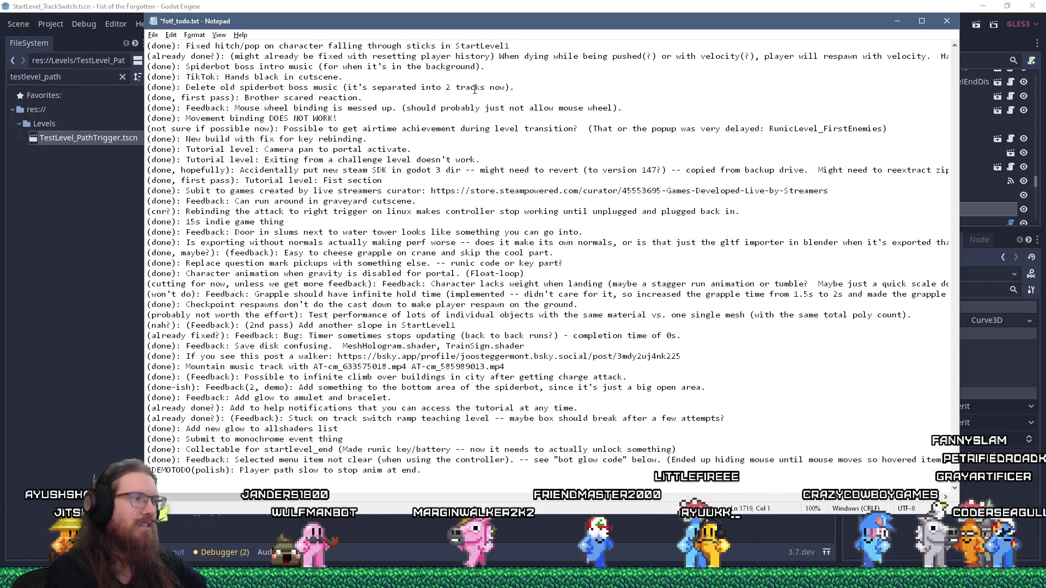
key("shift+Right")
key("shift+Right")
key("shift+Right")
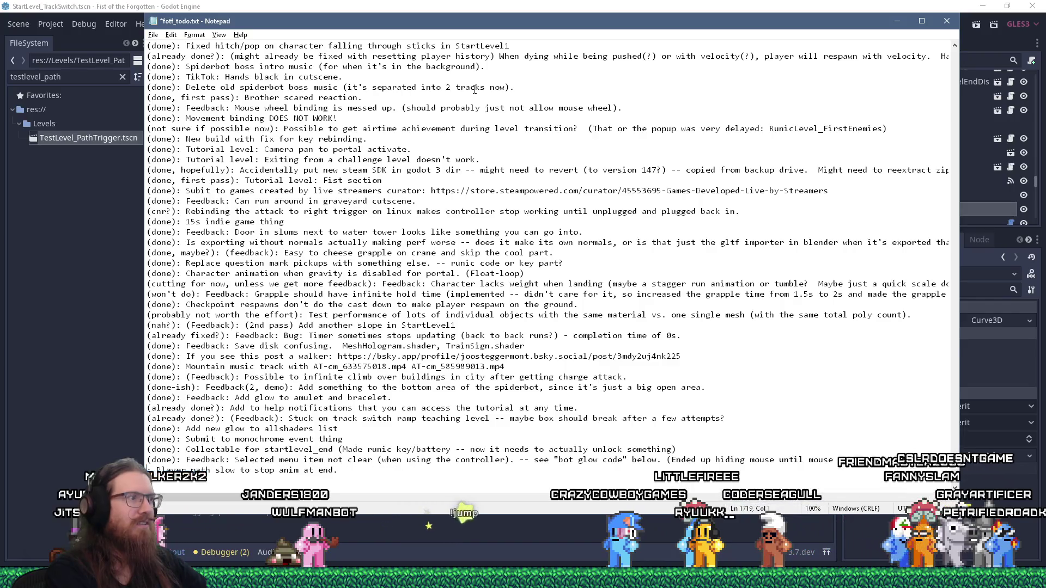
type("(done)")
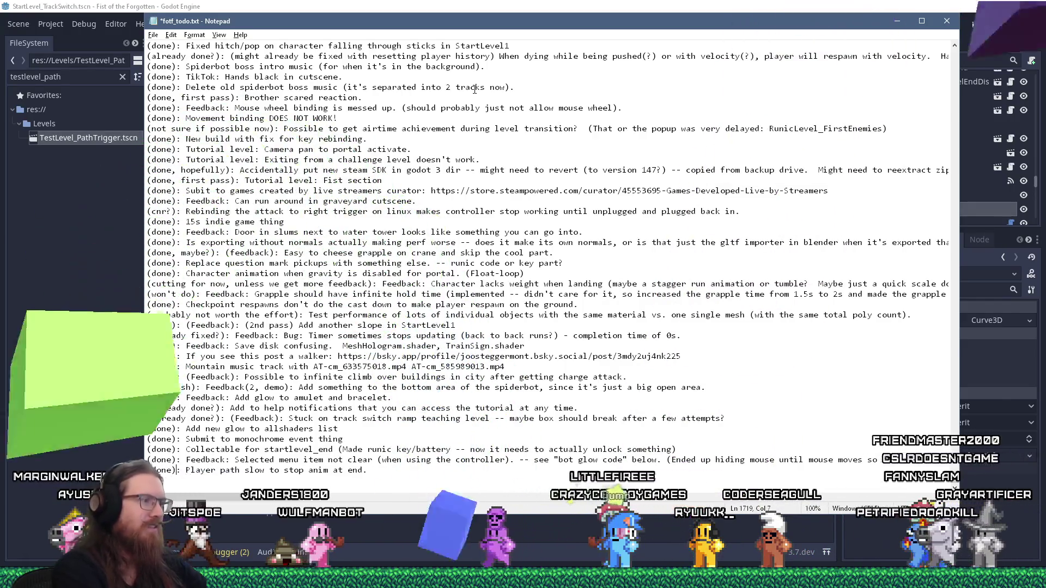
key("ctrl+s")
- Add an empty line at the end of the todo file
key("ctrl+Home")
key("ctrl+End")
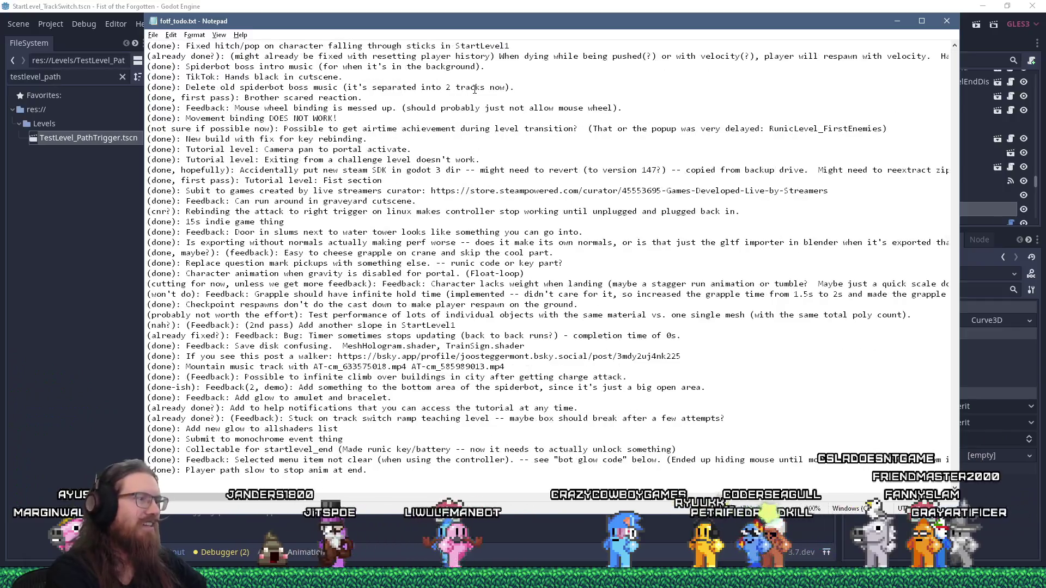
key("Return")
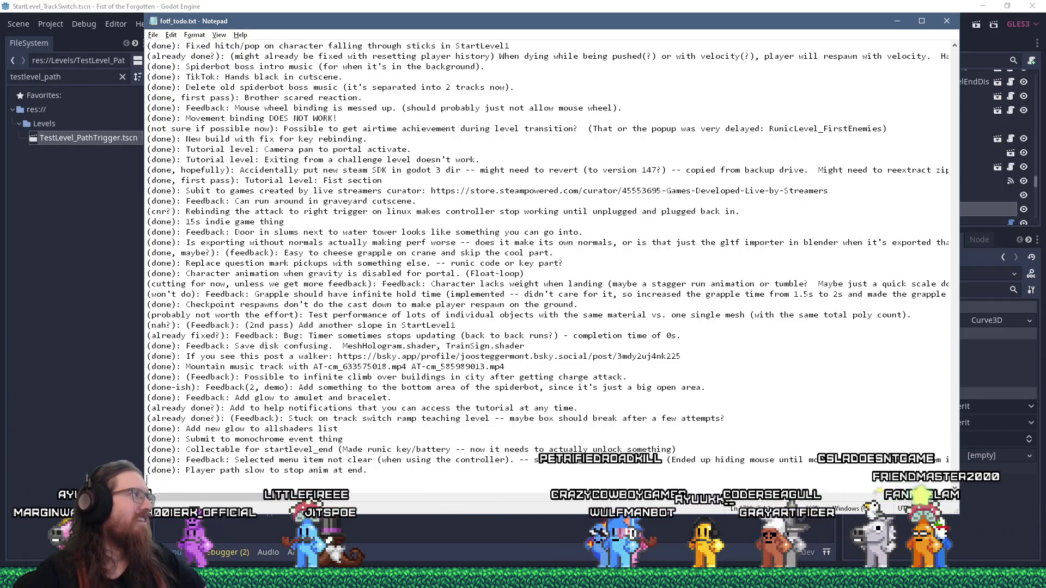
key("alt+Tab")
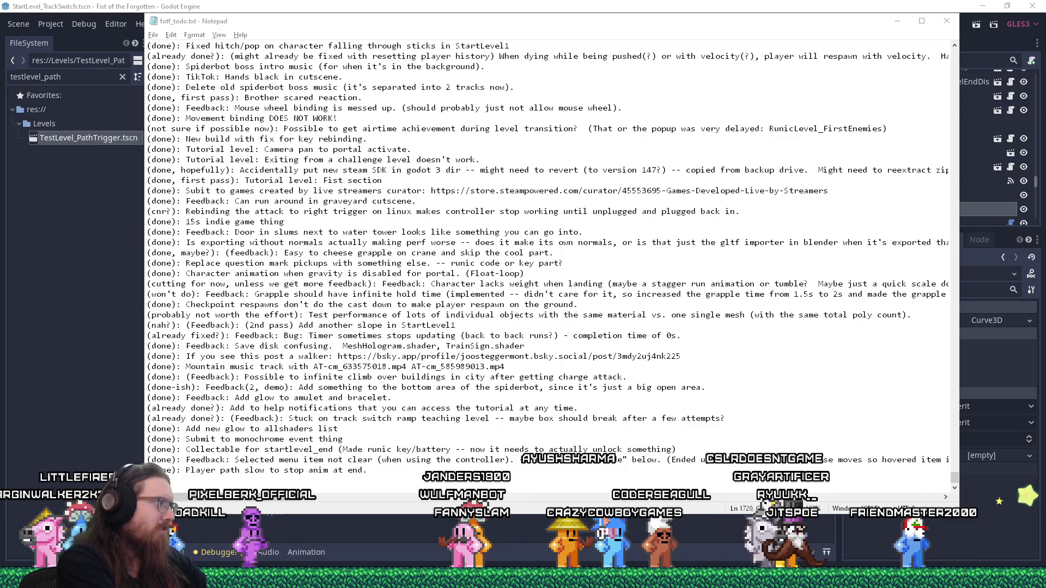
- Add a period after 'Player path slow to stop anim at end' in the last entry
type(".")
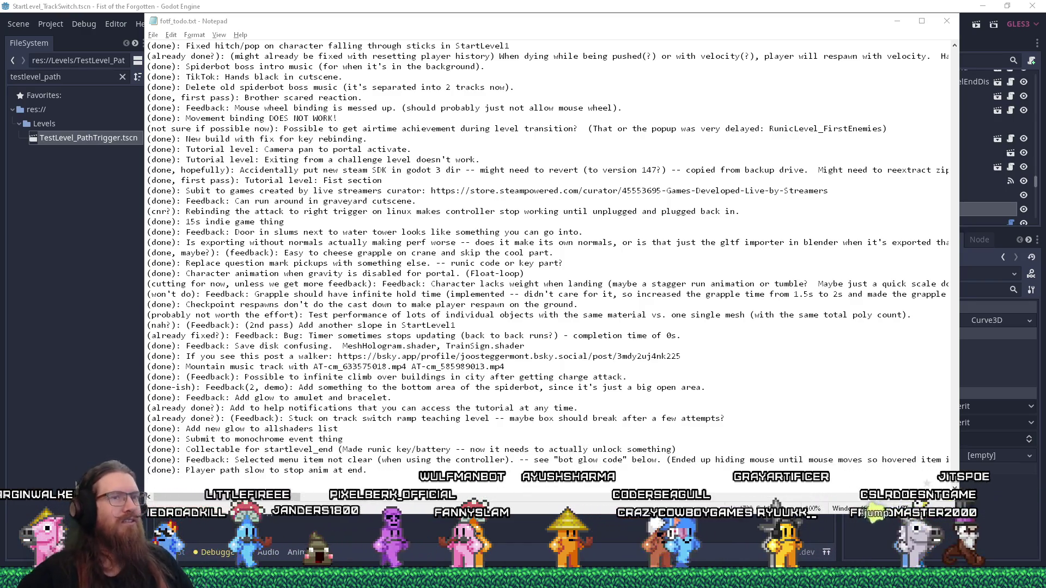